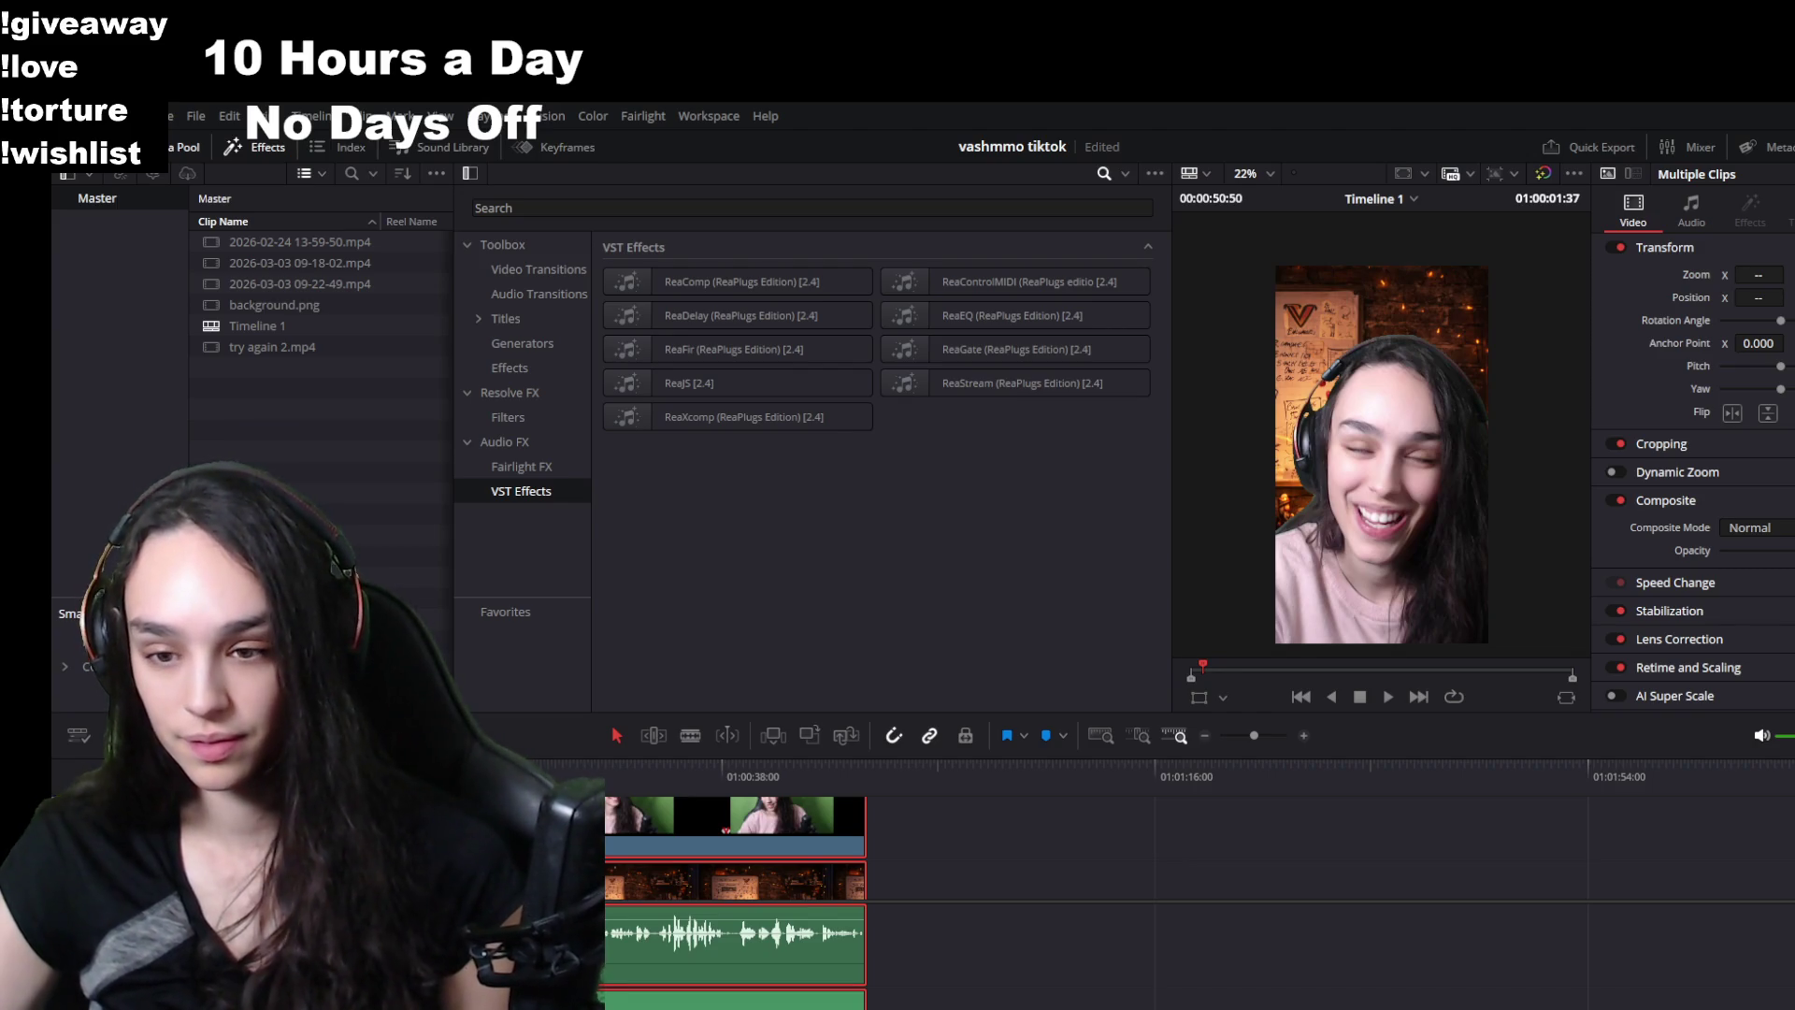
- Drag the talking-head clip's end edge right to include more footage
left_click(1052, 1002)
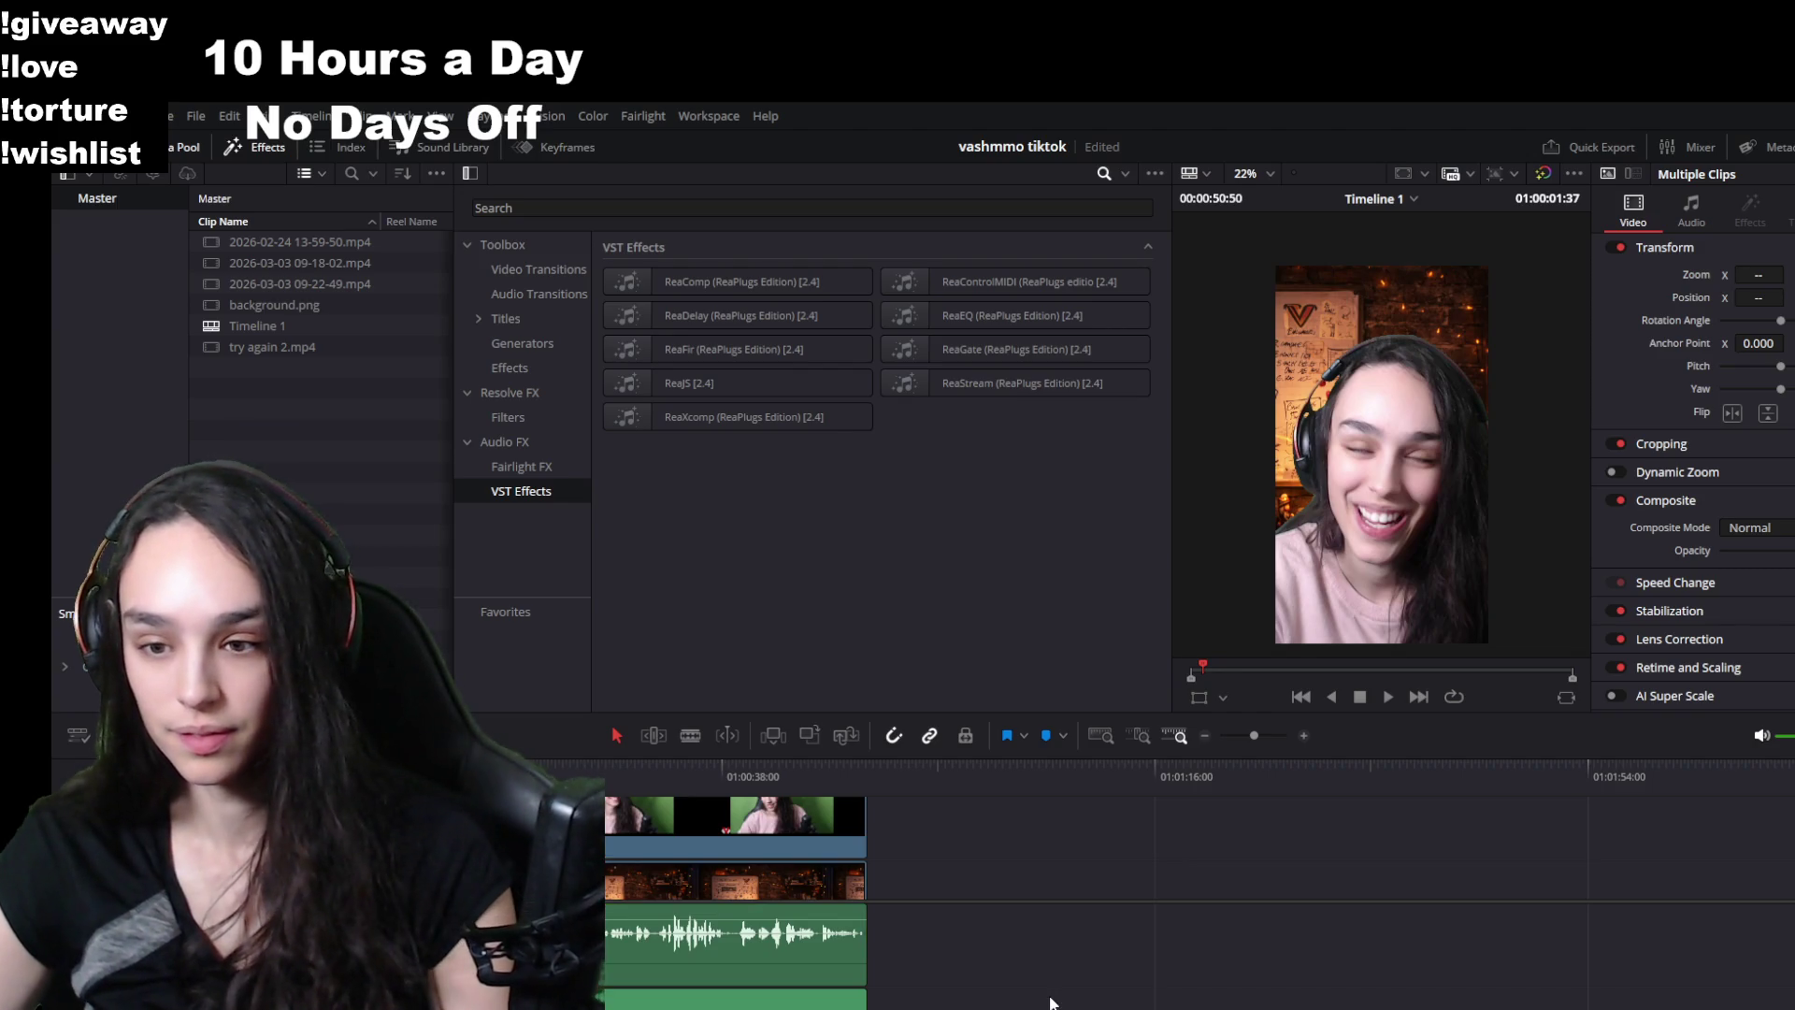
left_click(861, 823)
left_click_drag(861, 824, 1137, 830)
- Play to the end point near 01:01:04, delete everything after the playhead, and save
left_click(872, 778)
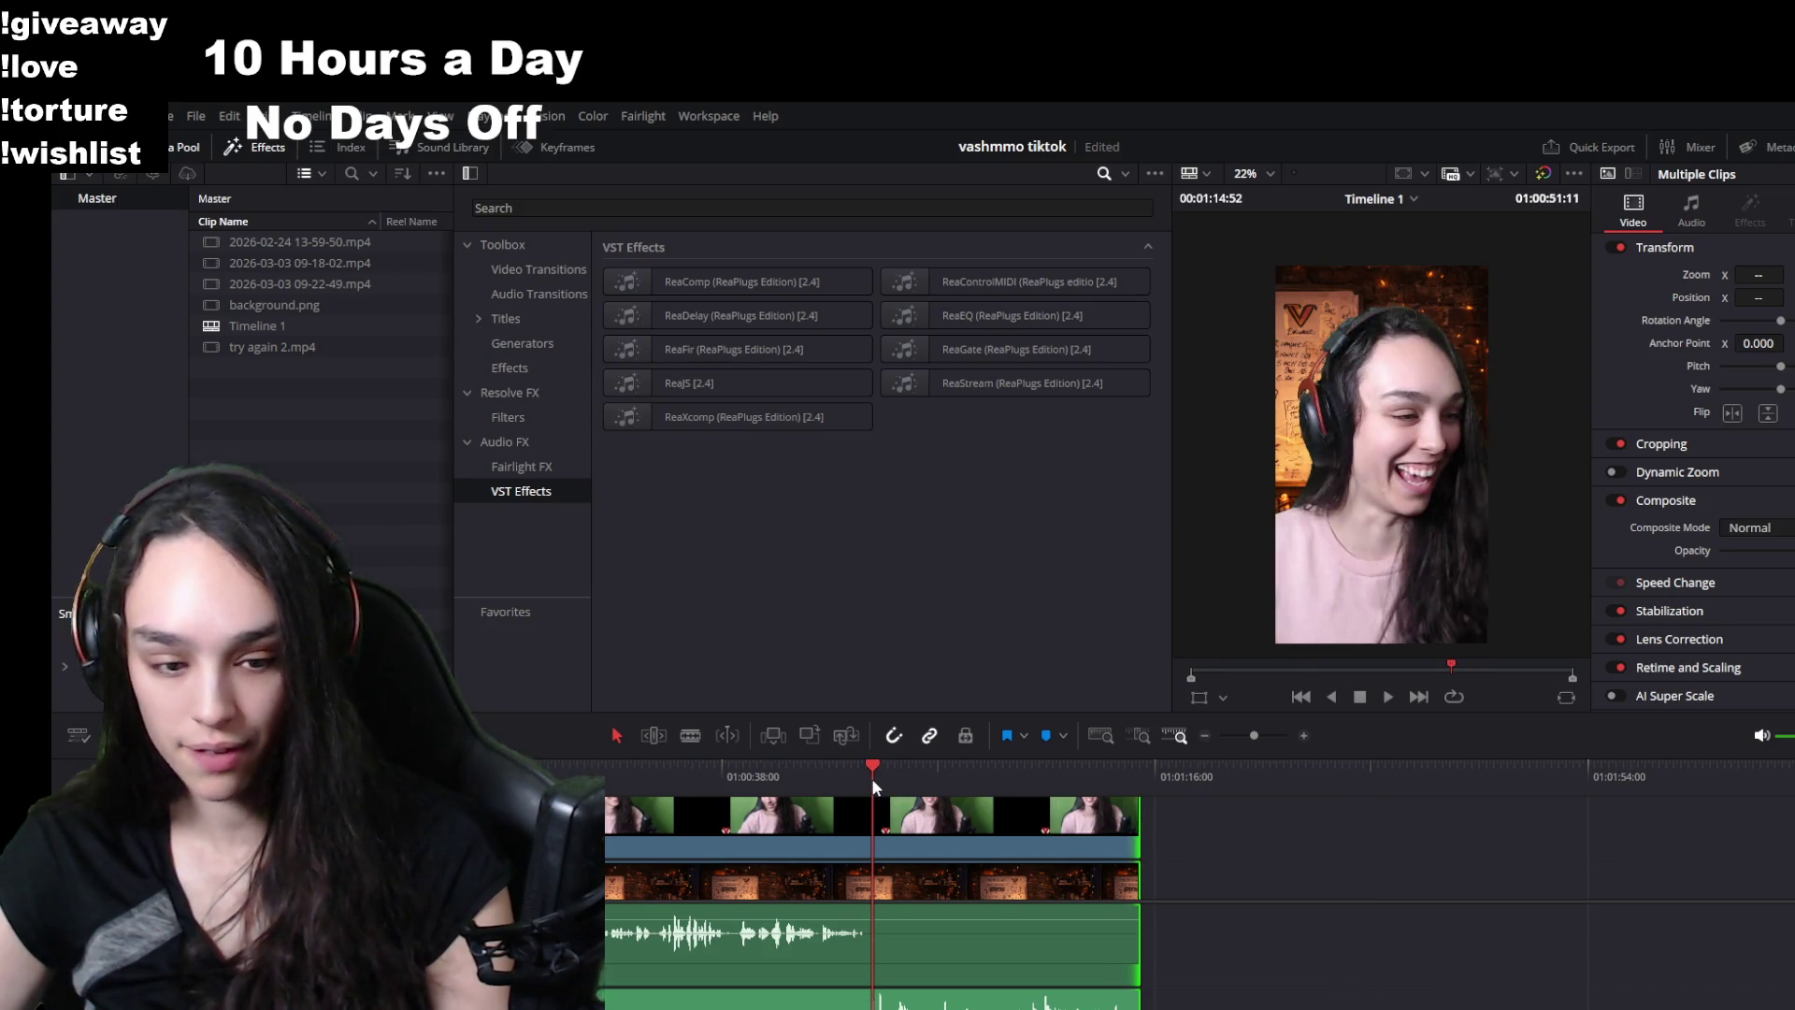
key("space")
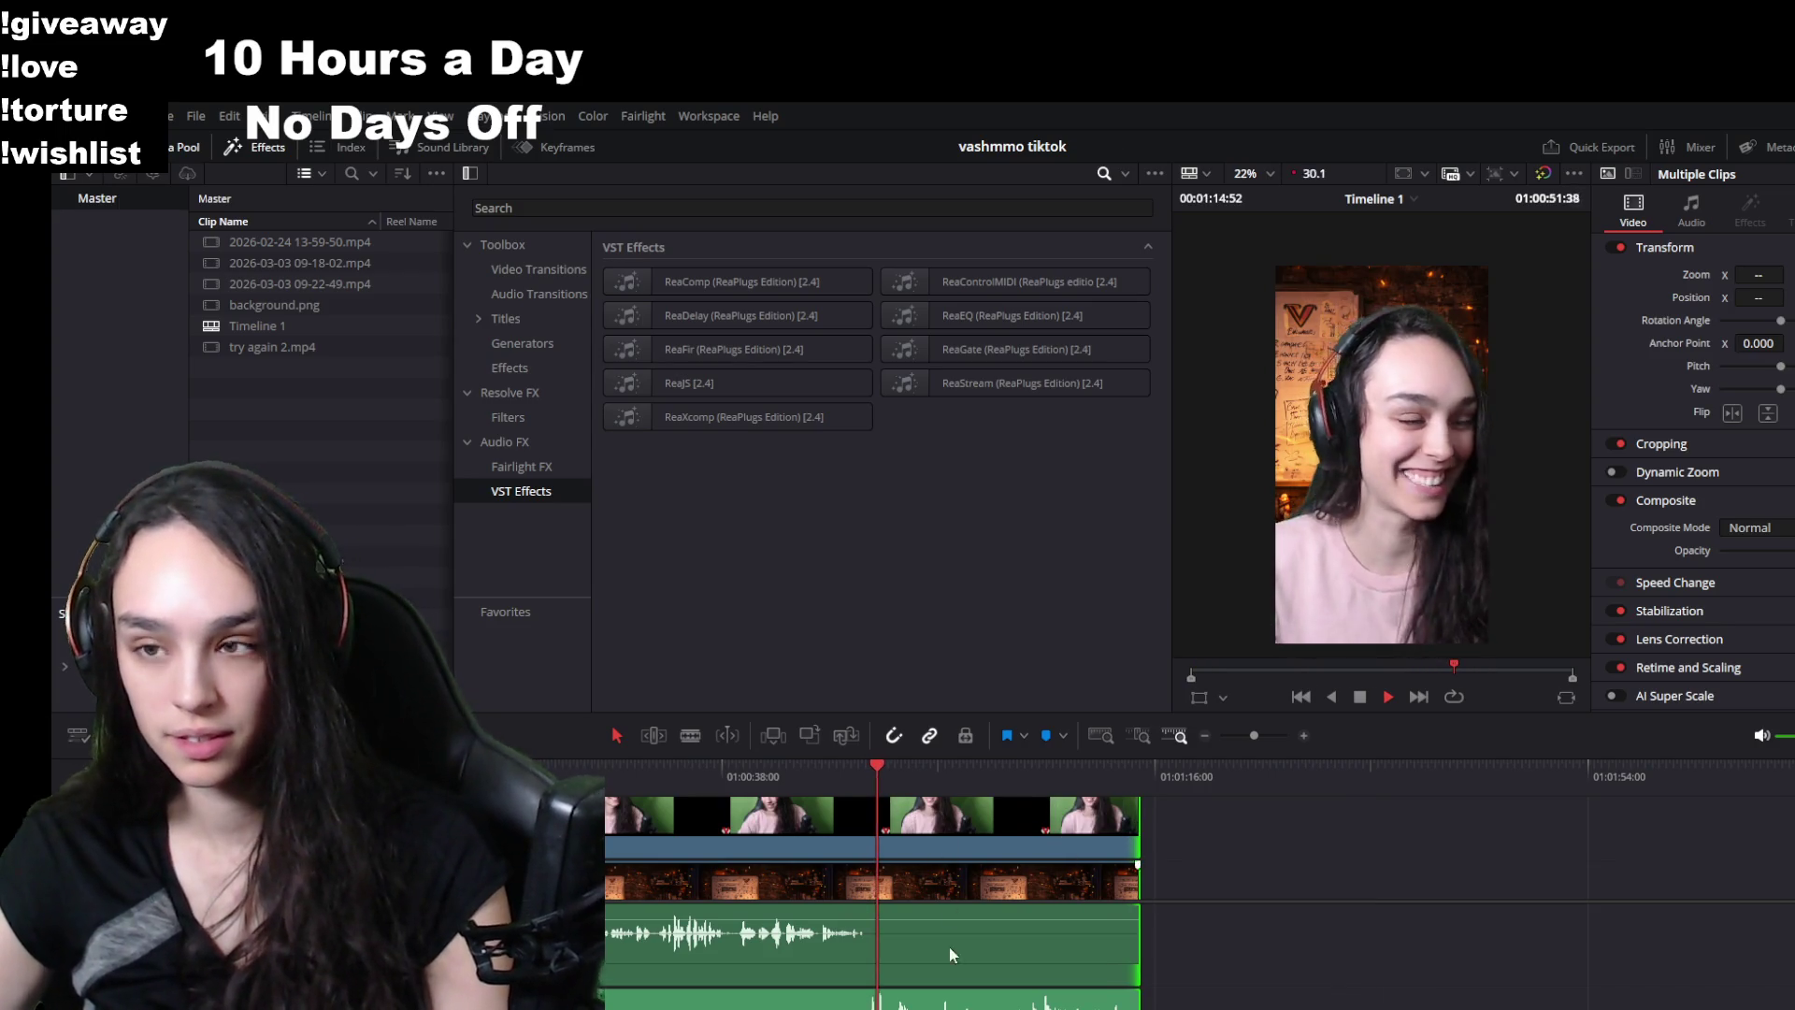
scroll(1188, 935, "up", 3)
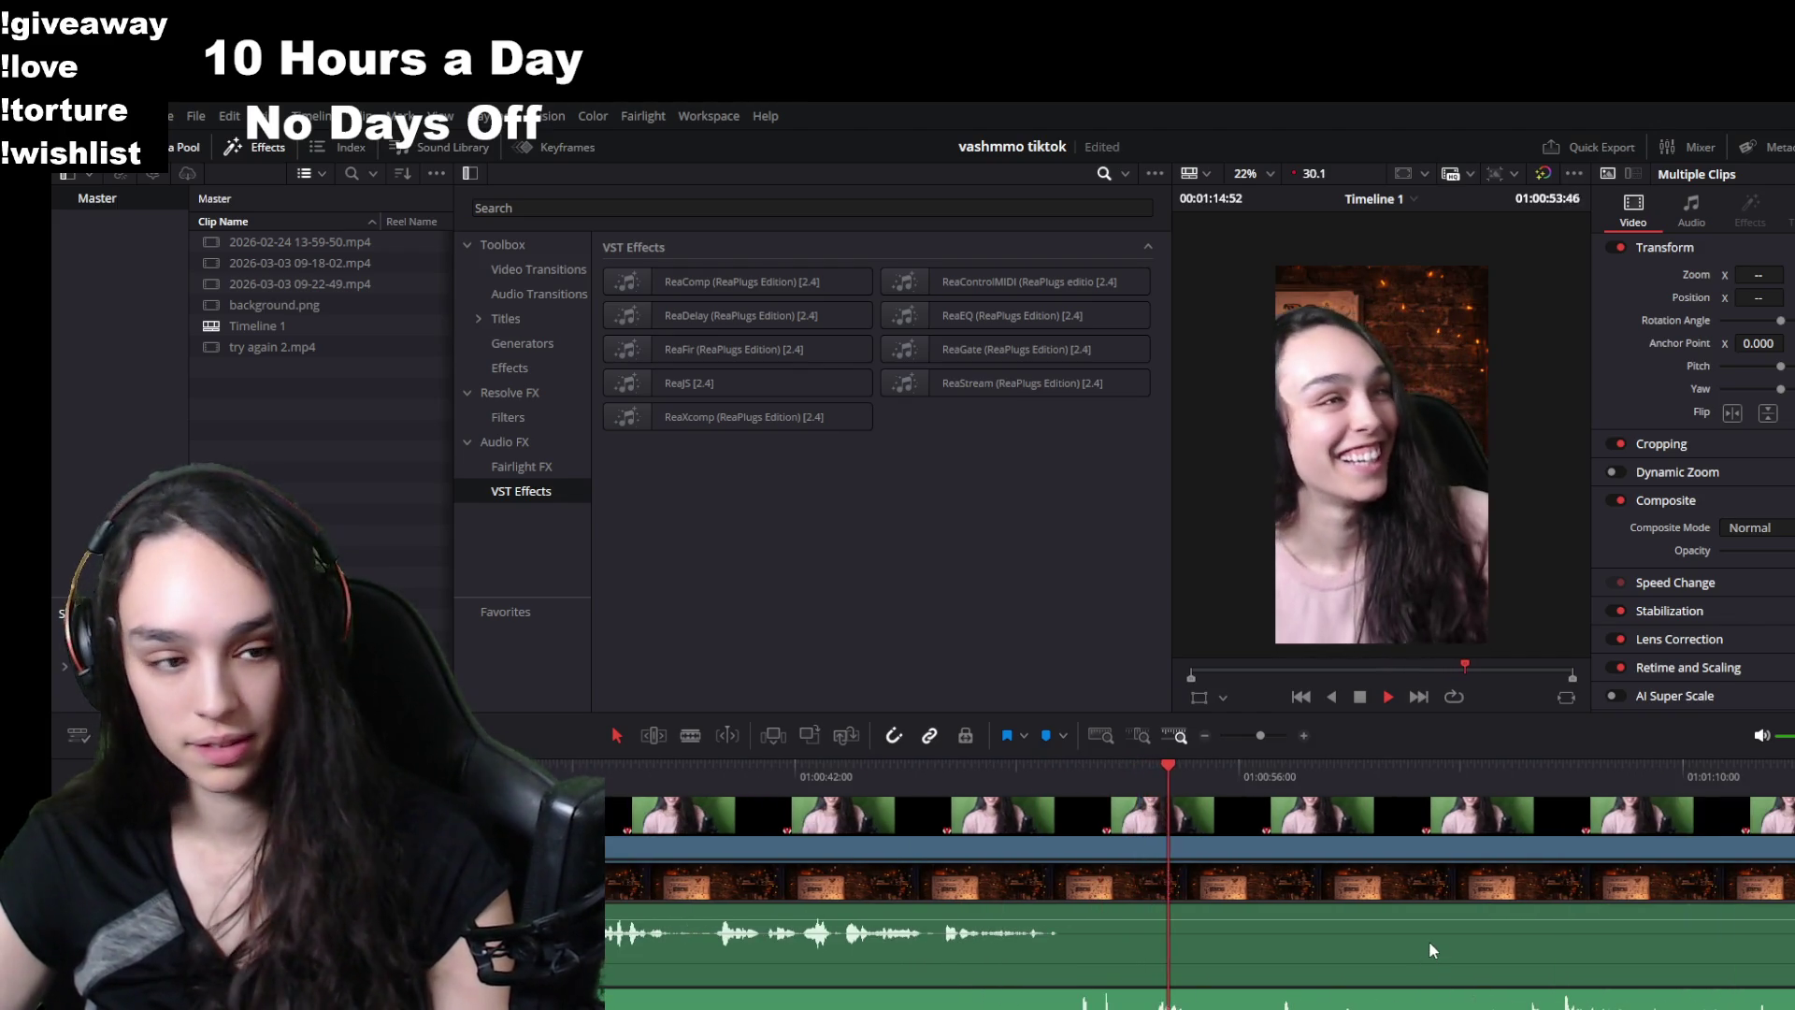
left_click(1281, 774)
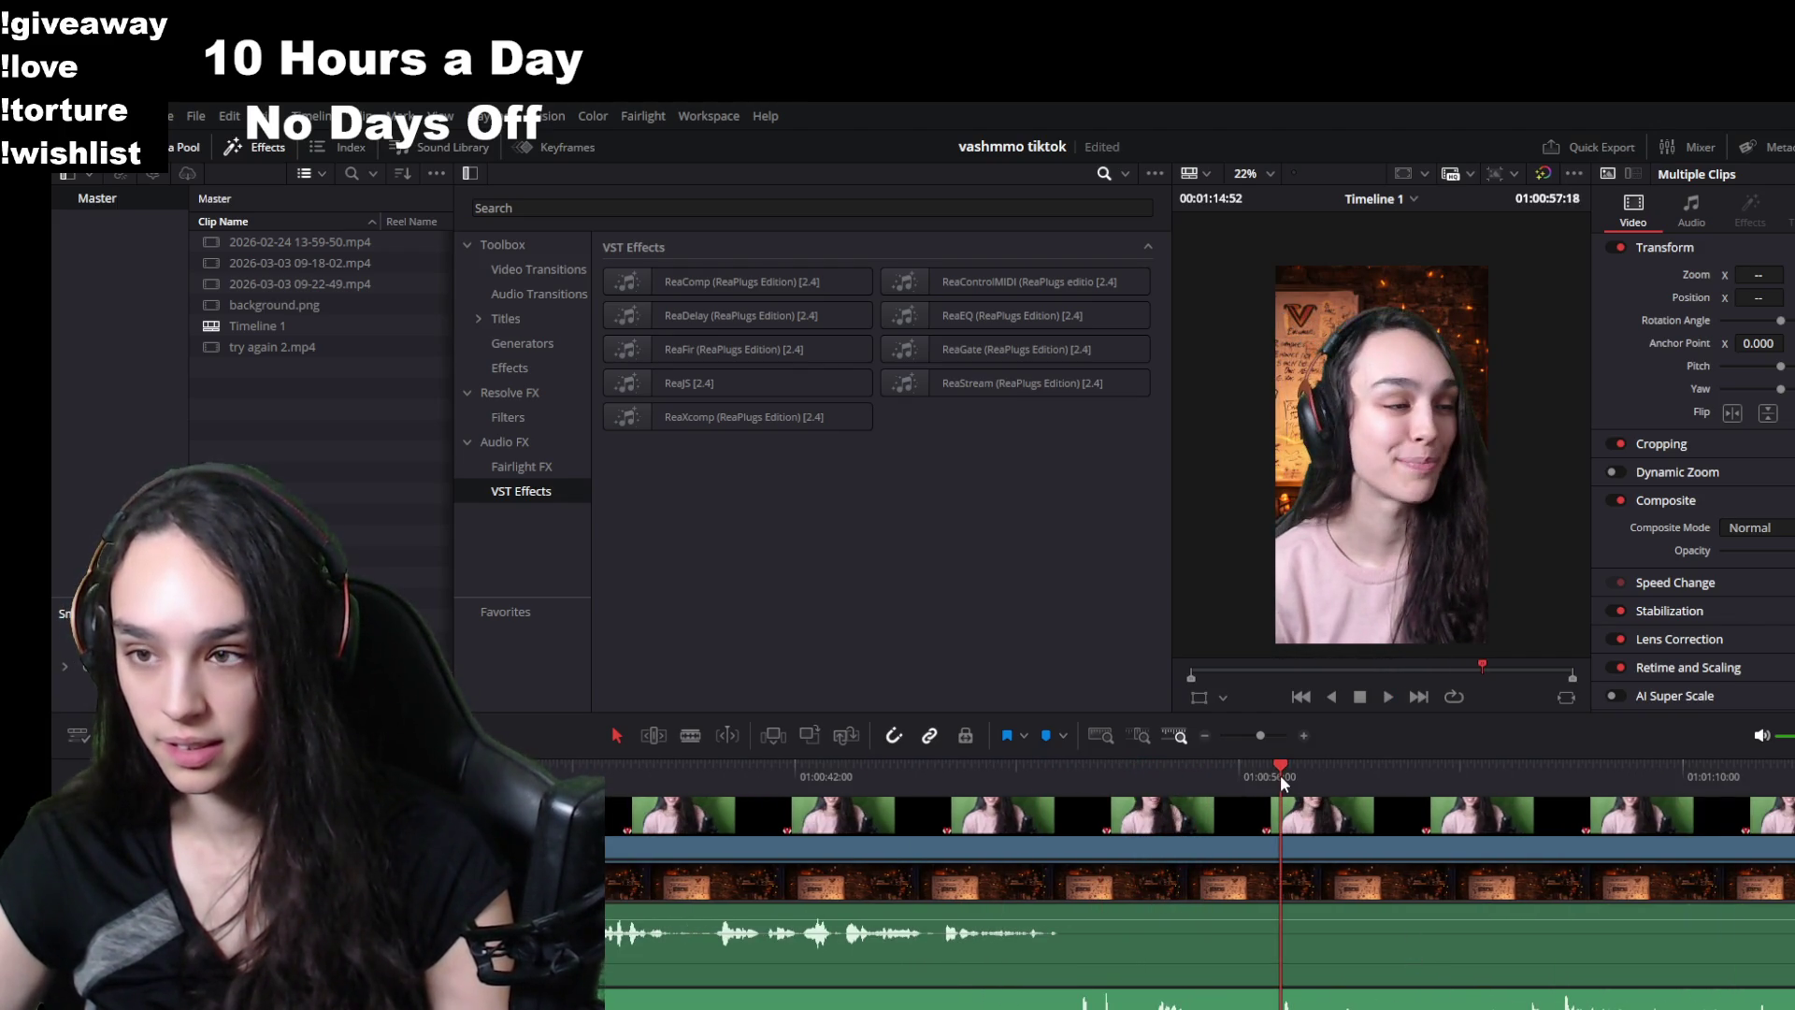
left_click(1271, 784)
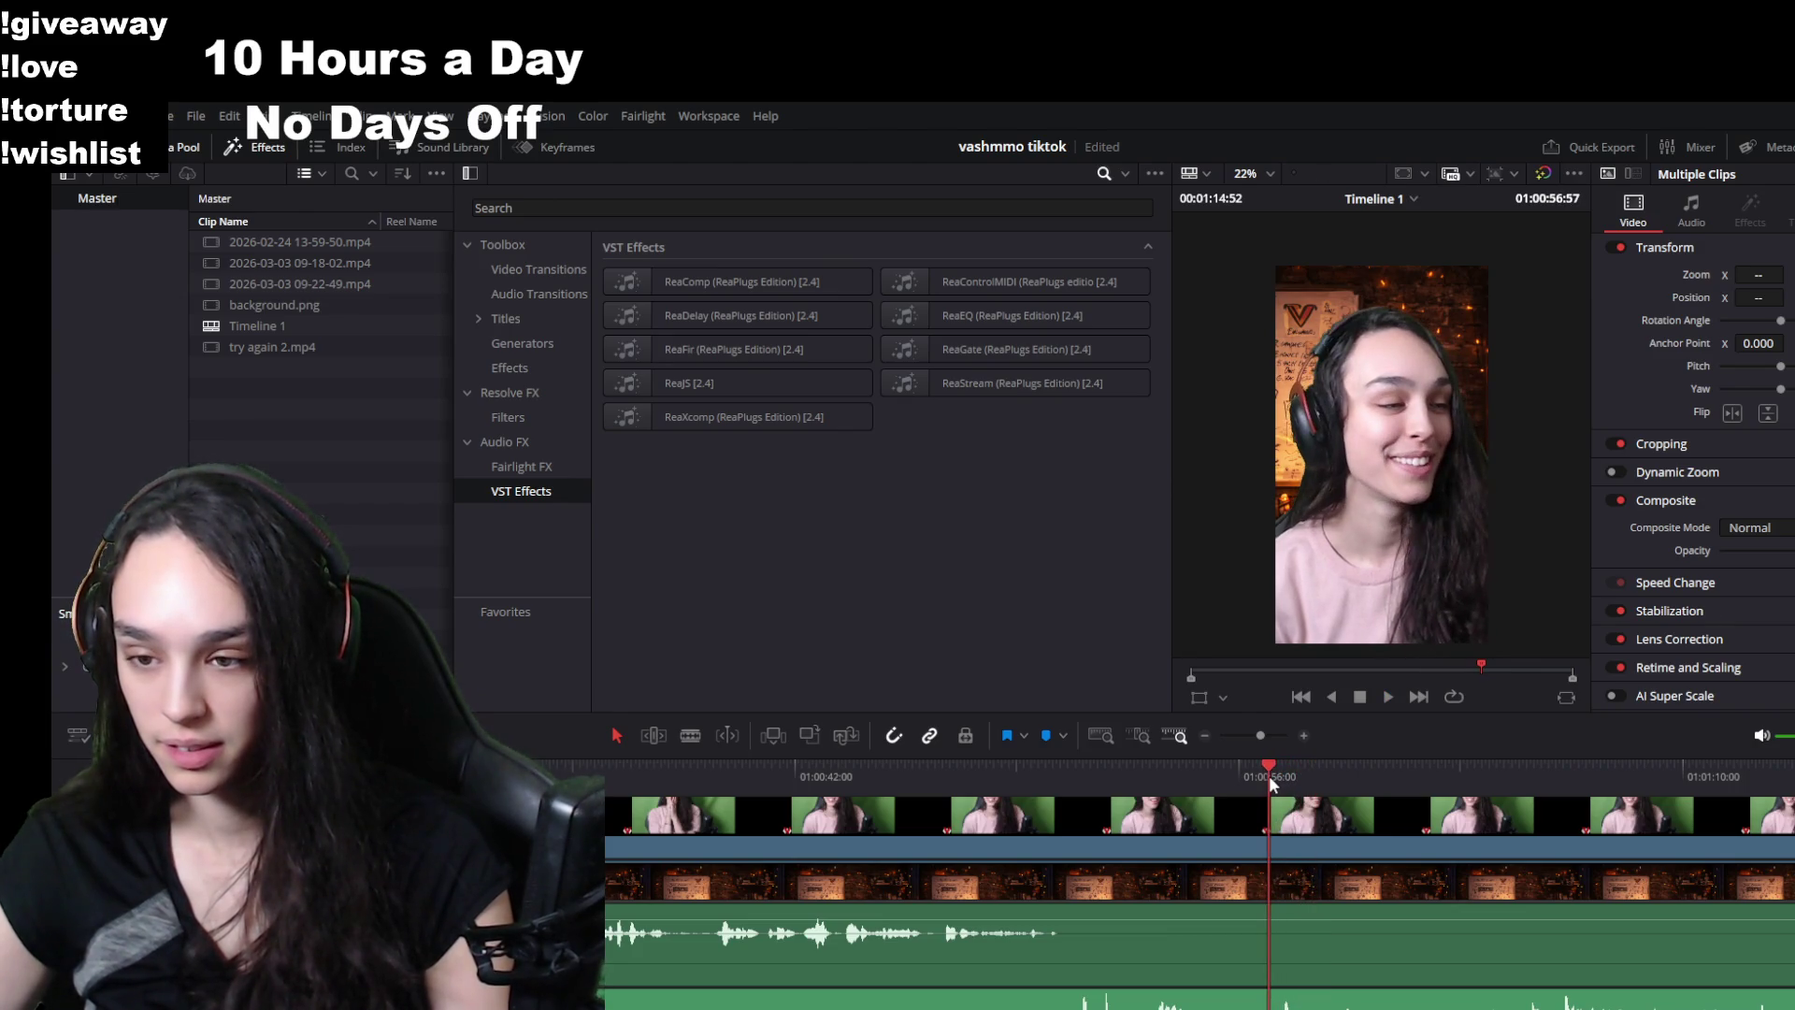
key("space")
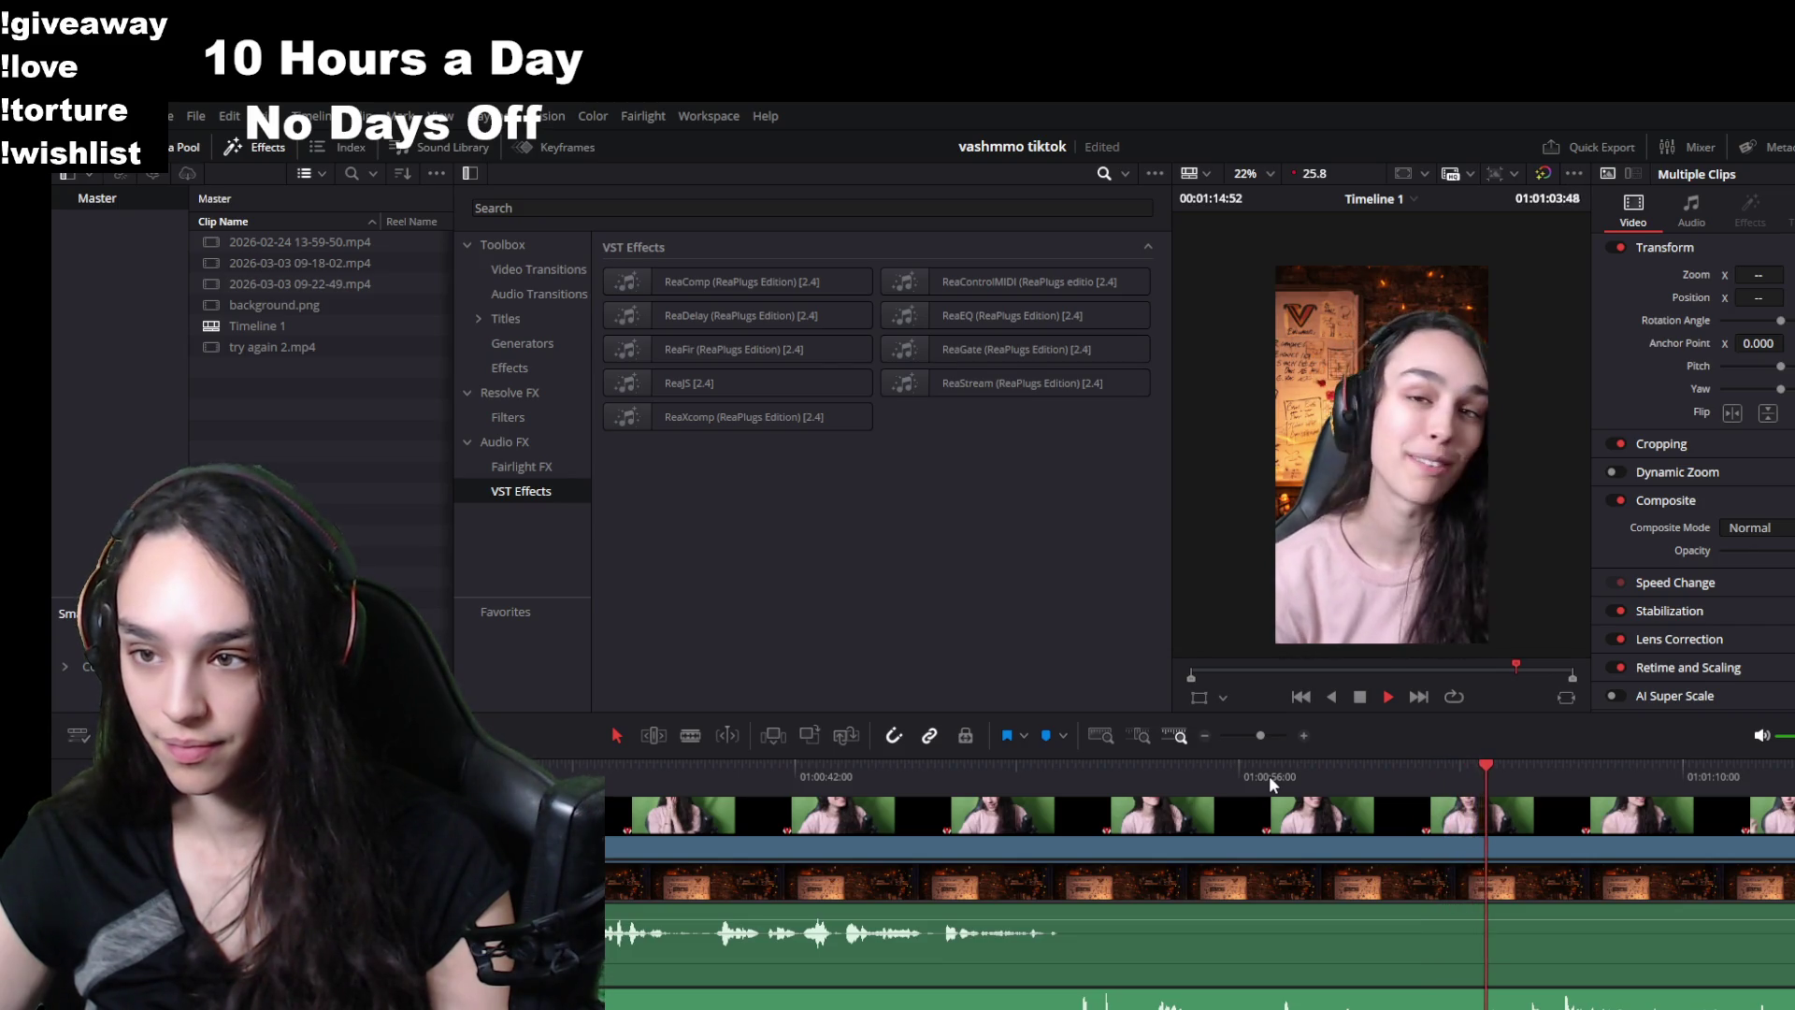
key("space")
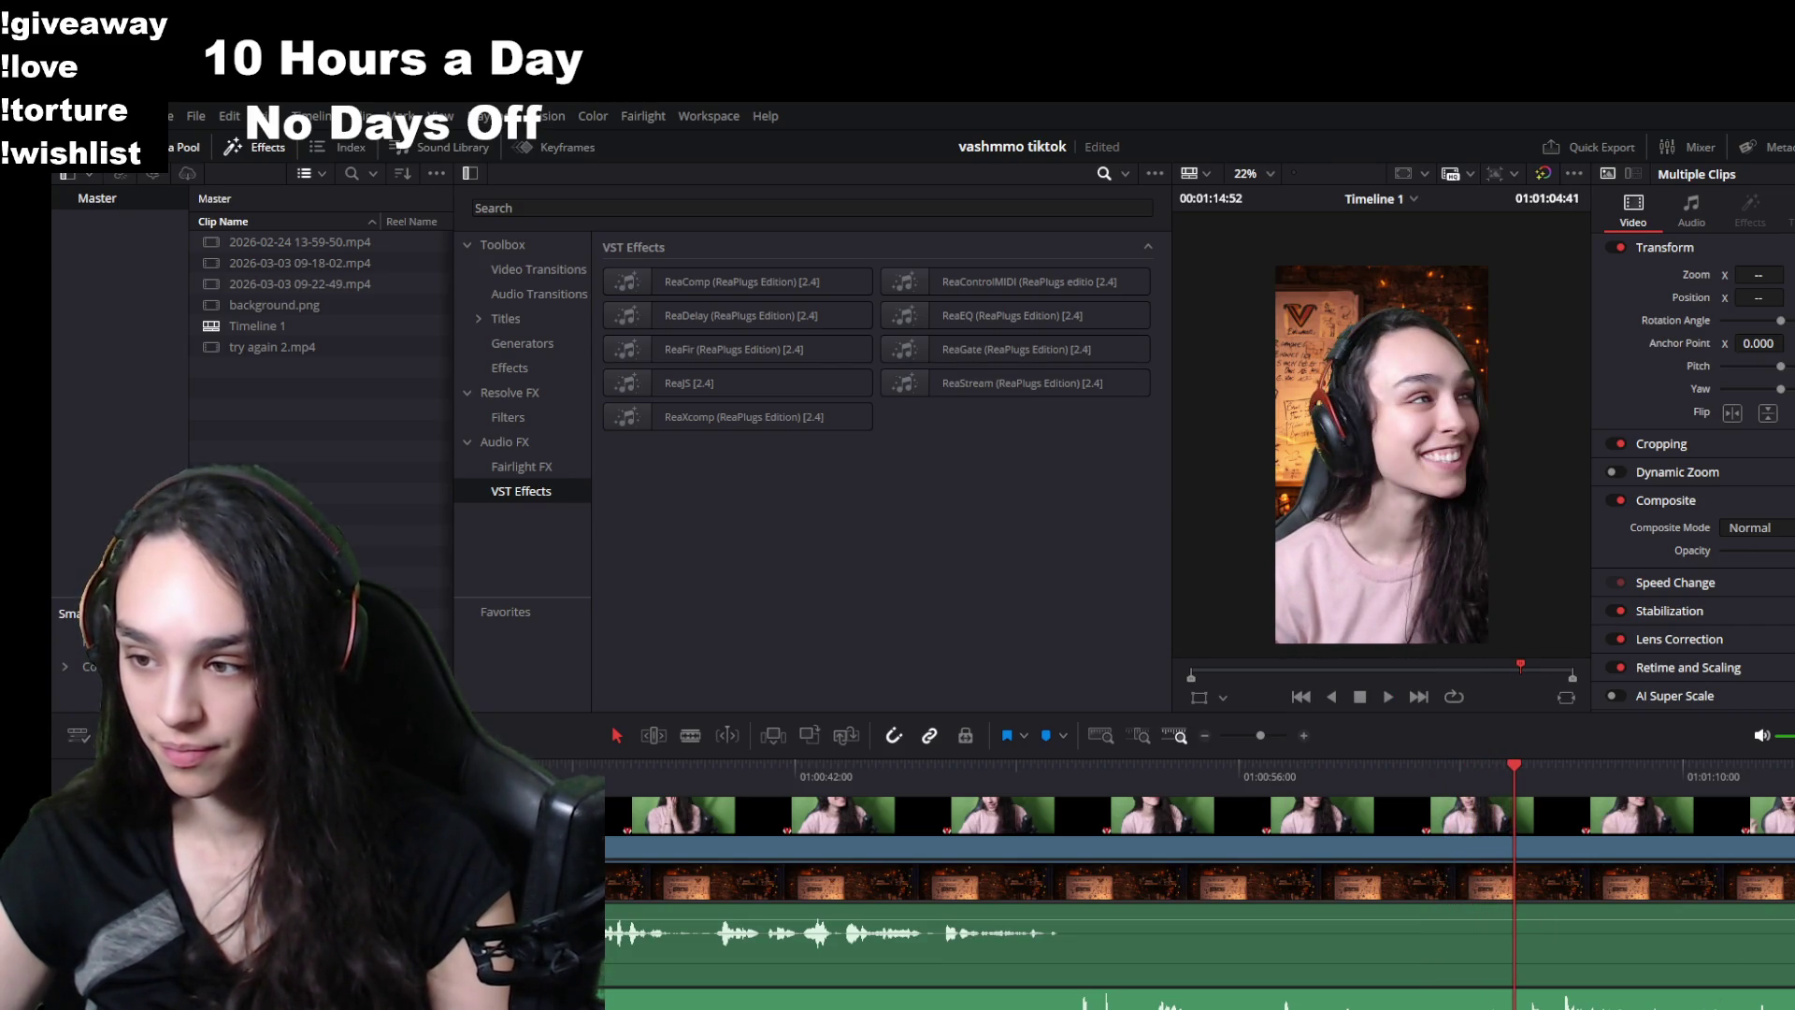
key("ctrl+shift+]")
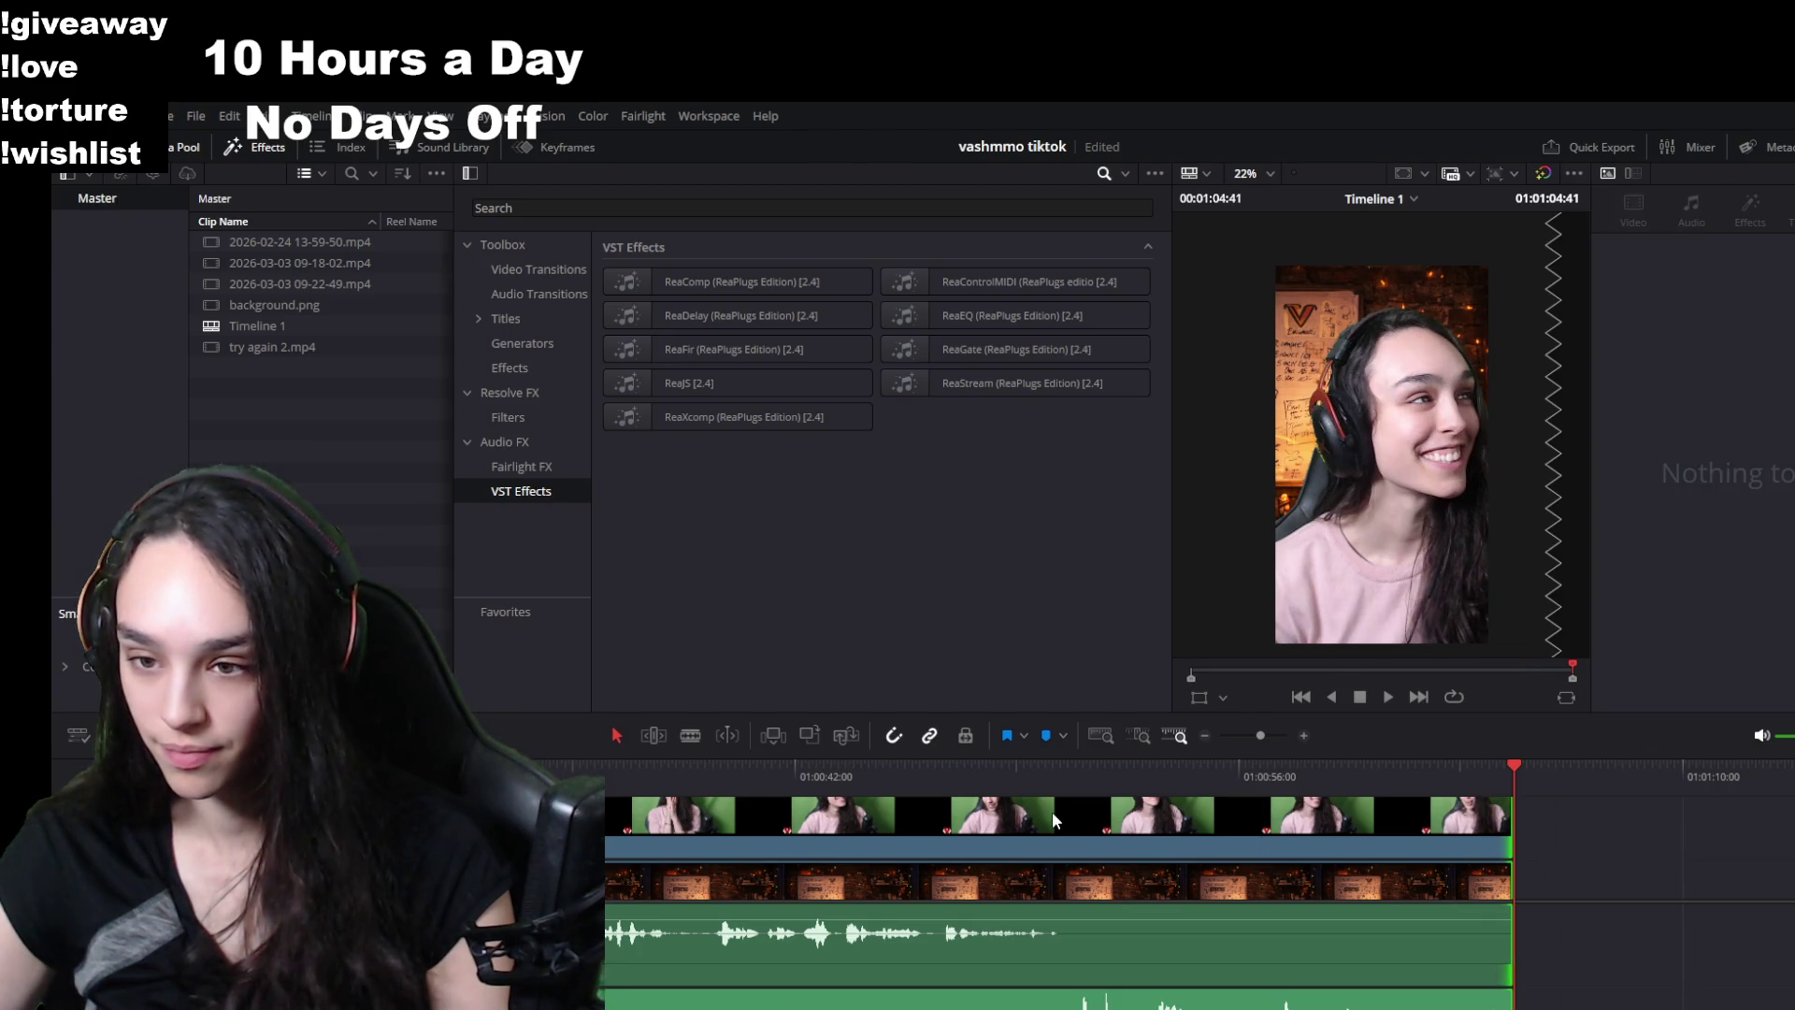
key("ctrl+s")
- Replay an earlier stretch to find where the wanted footage resumes after the unwanted part
left_click(1061, 794)
key("space")
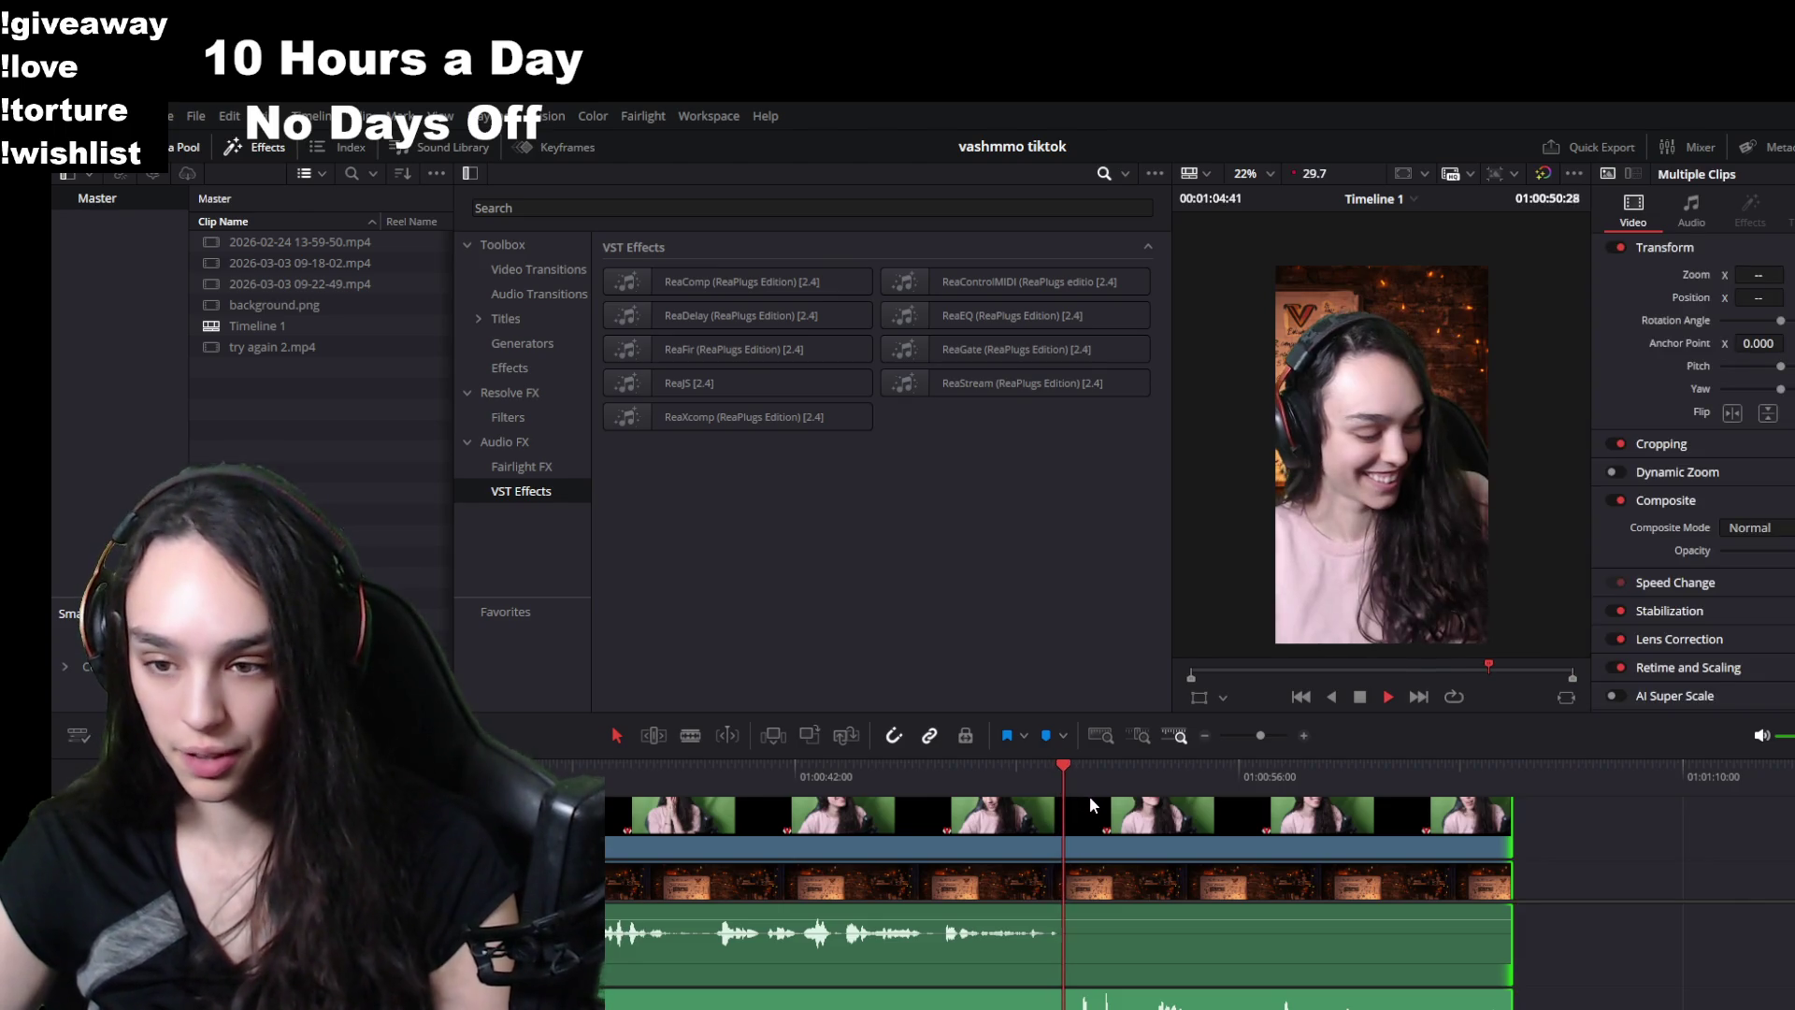
scroll(1178, 903, "up", 1)
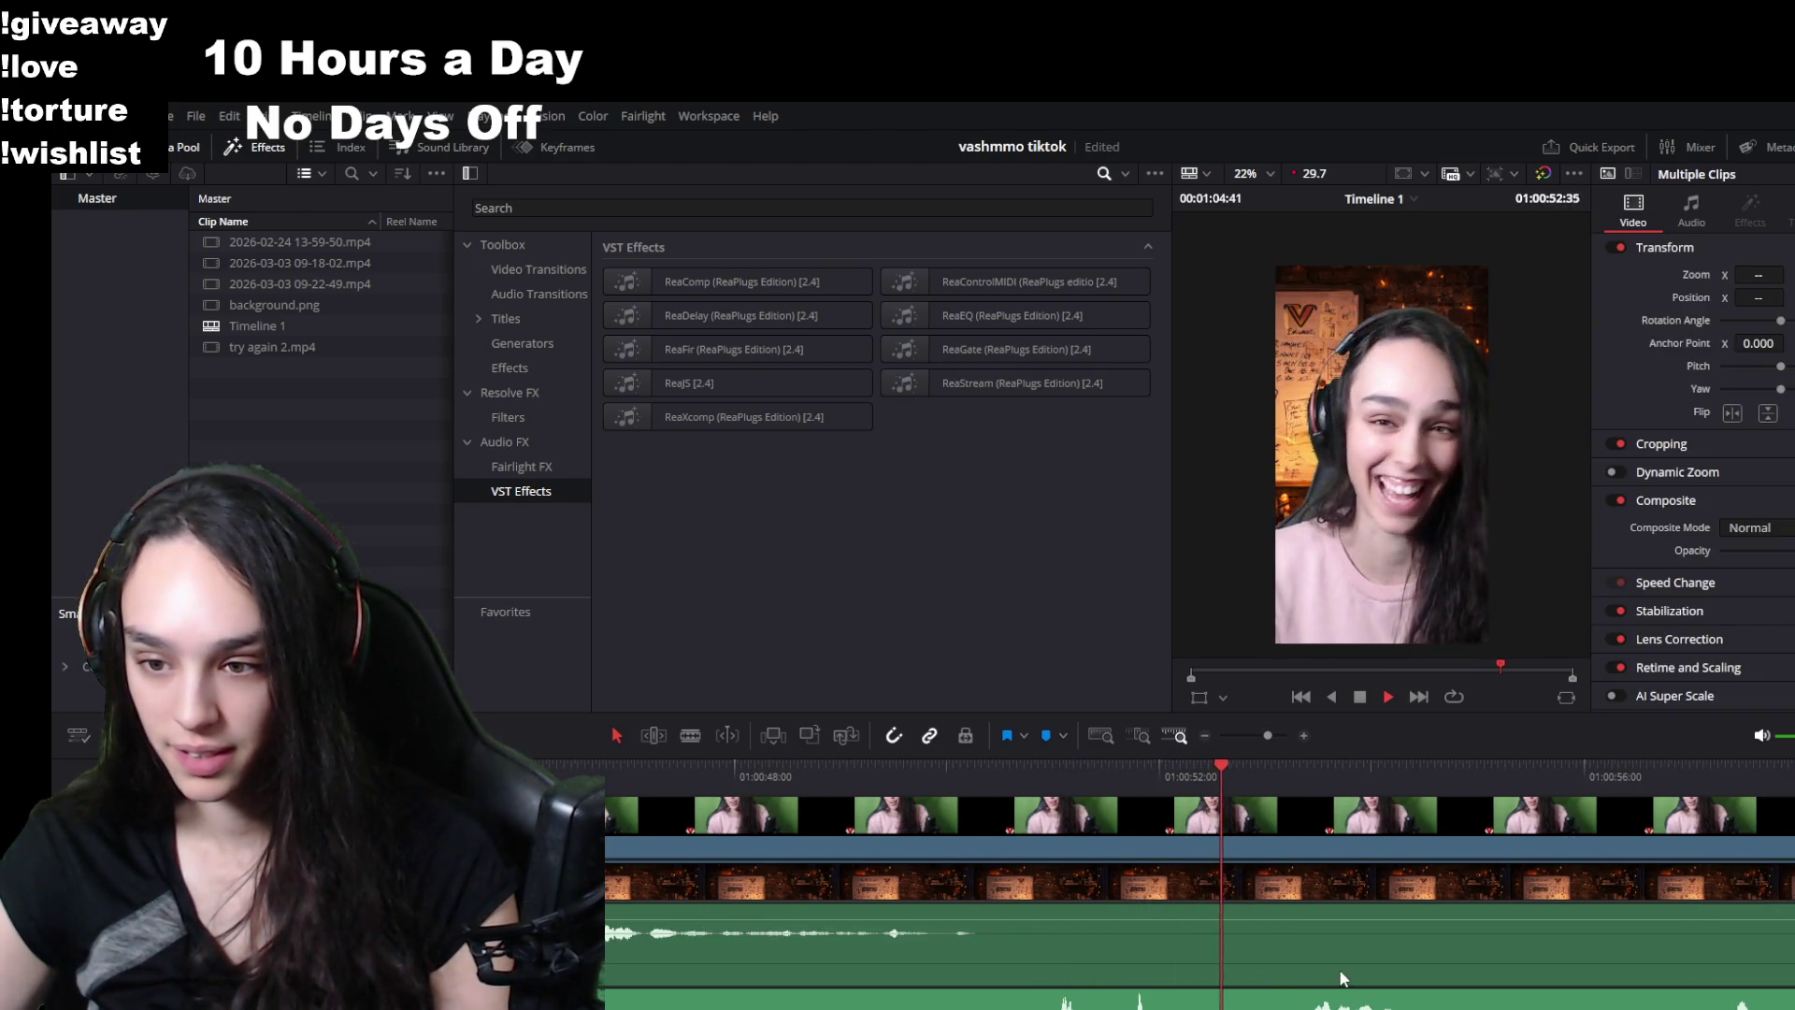
key("space")
left_click(1298, 771)
key("space")
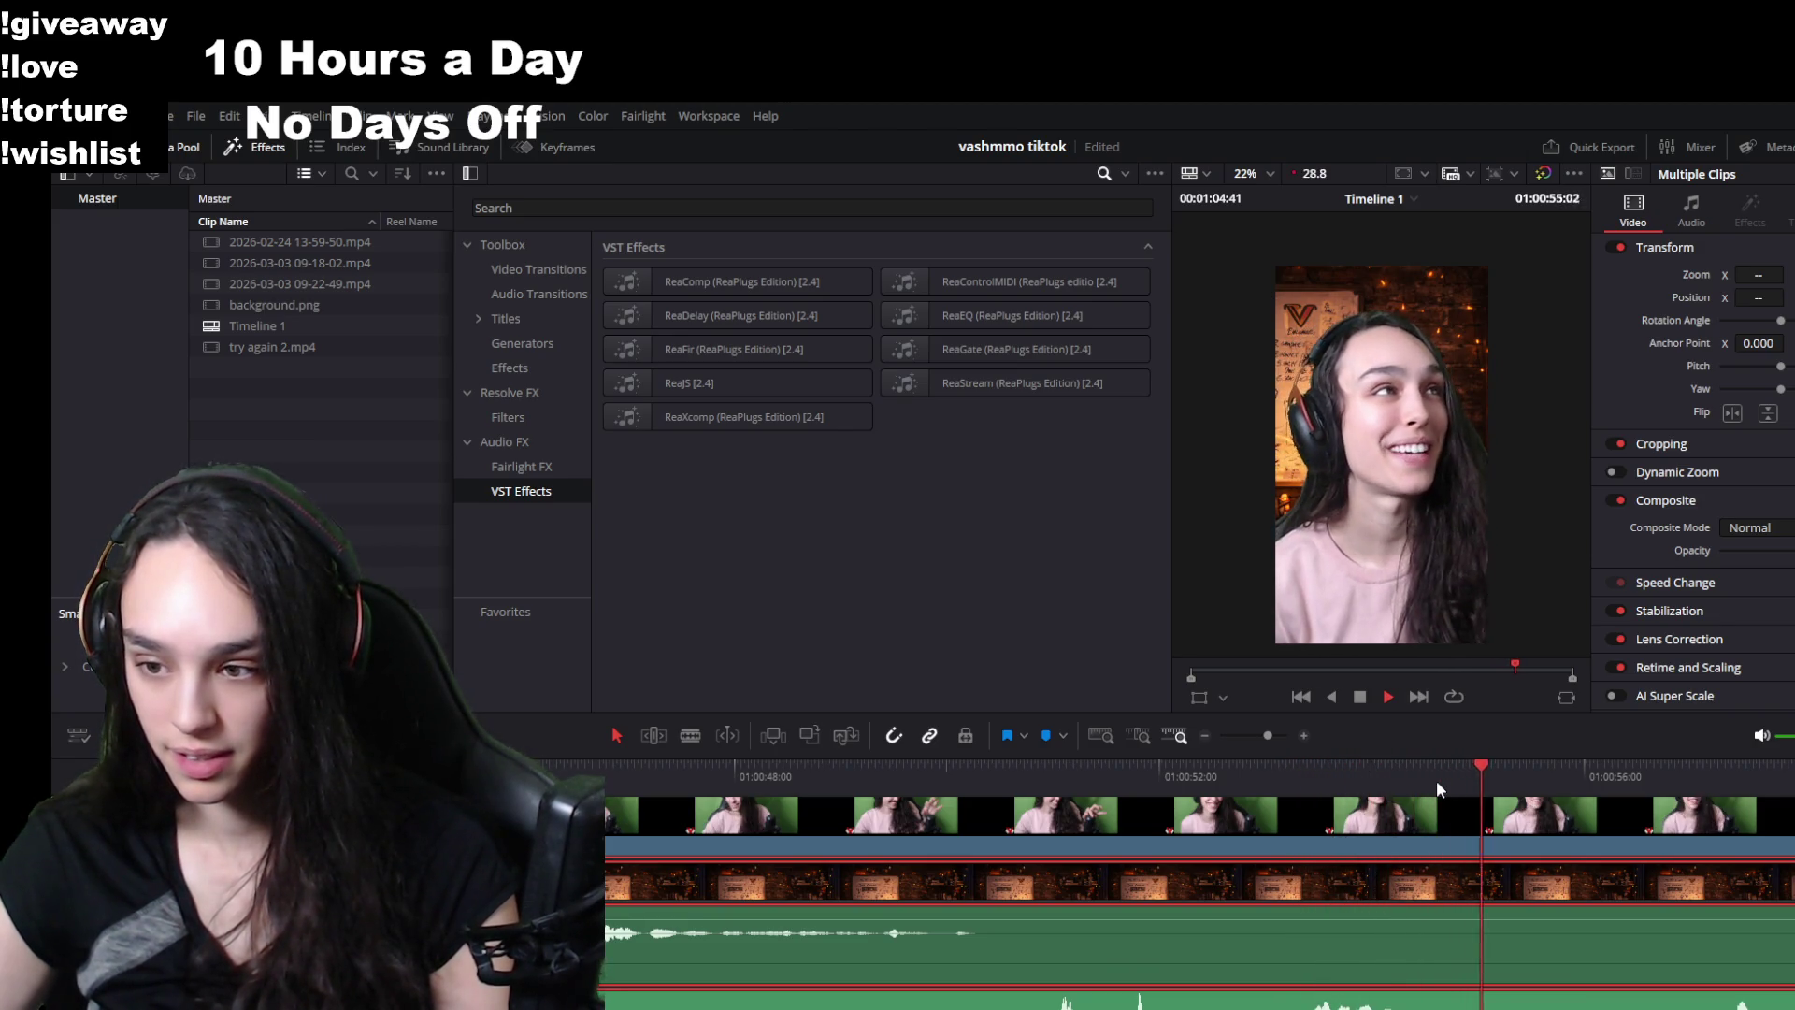
left_click(1688, 774)
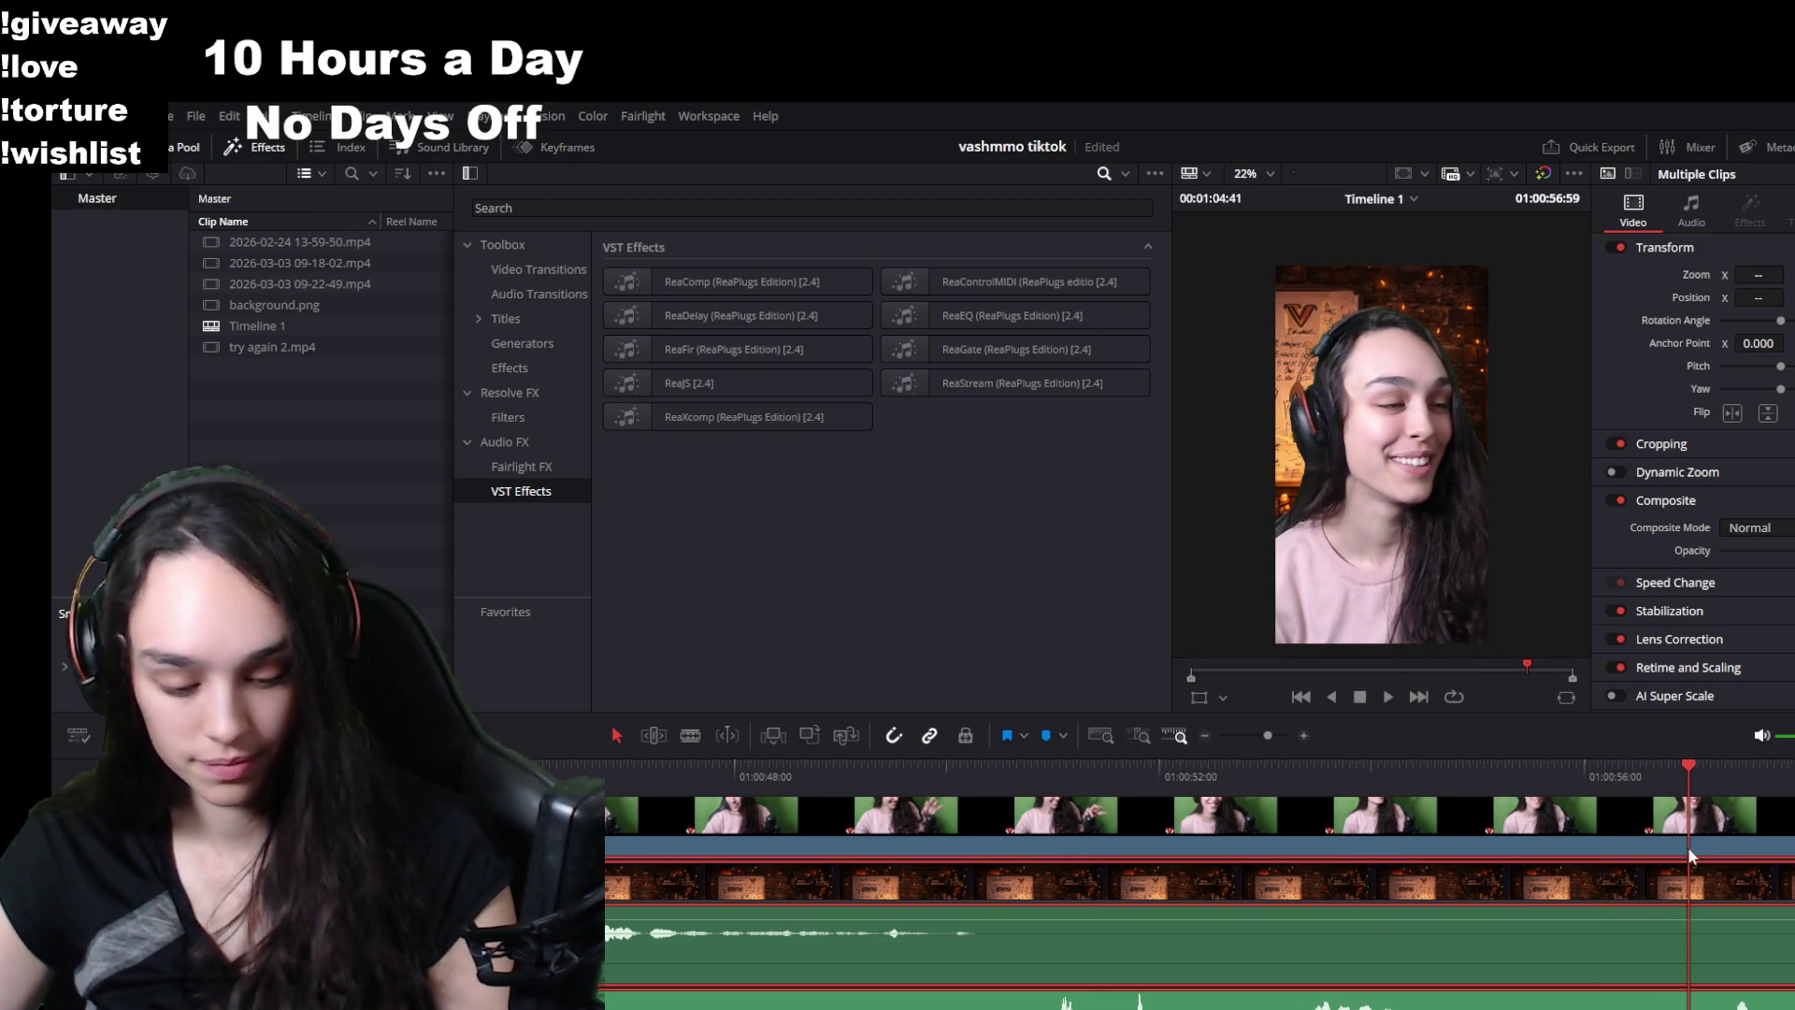
- Trim away the unwanted footage before the playhead and delete the leftover gap
left_click_drag(1687, 846, 1450, 846)
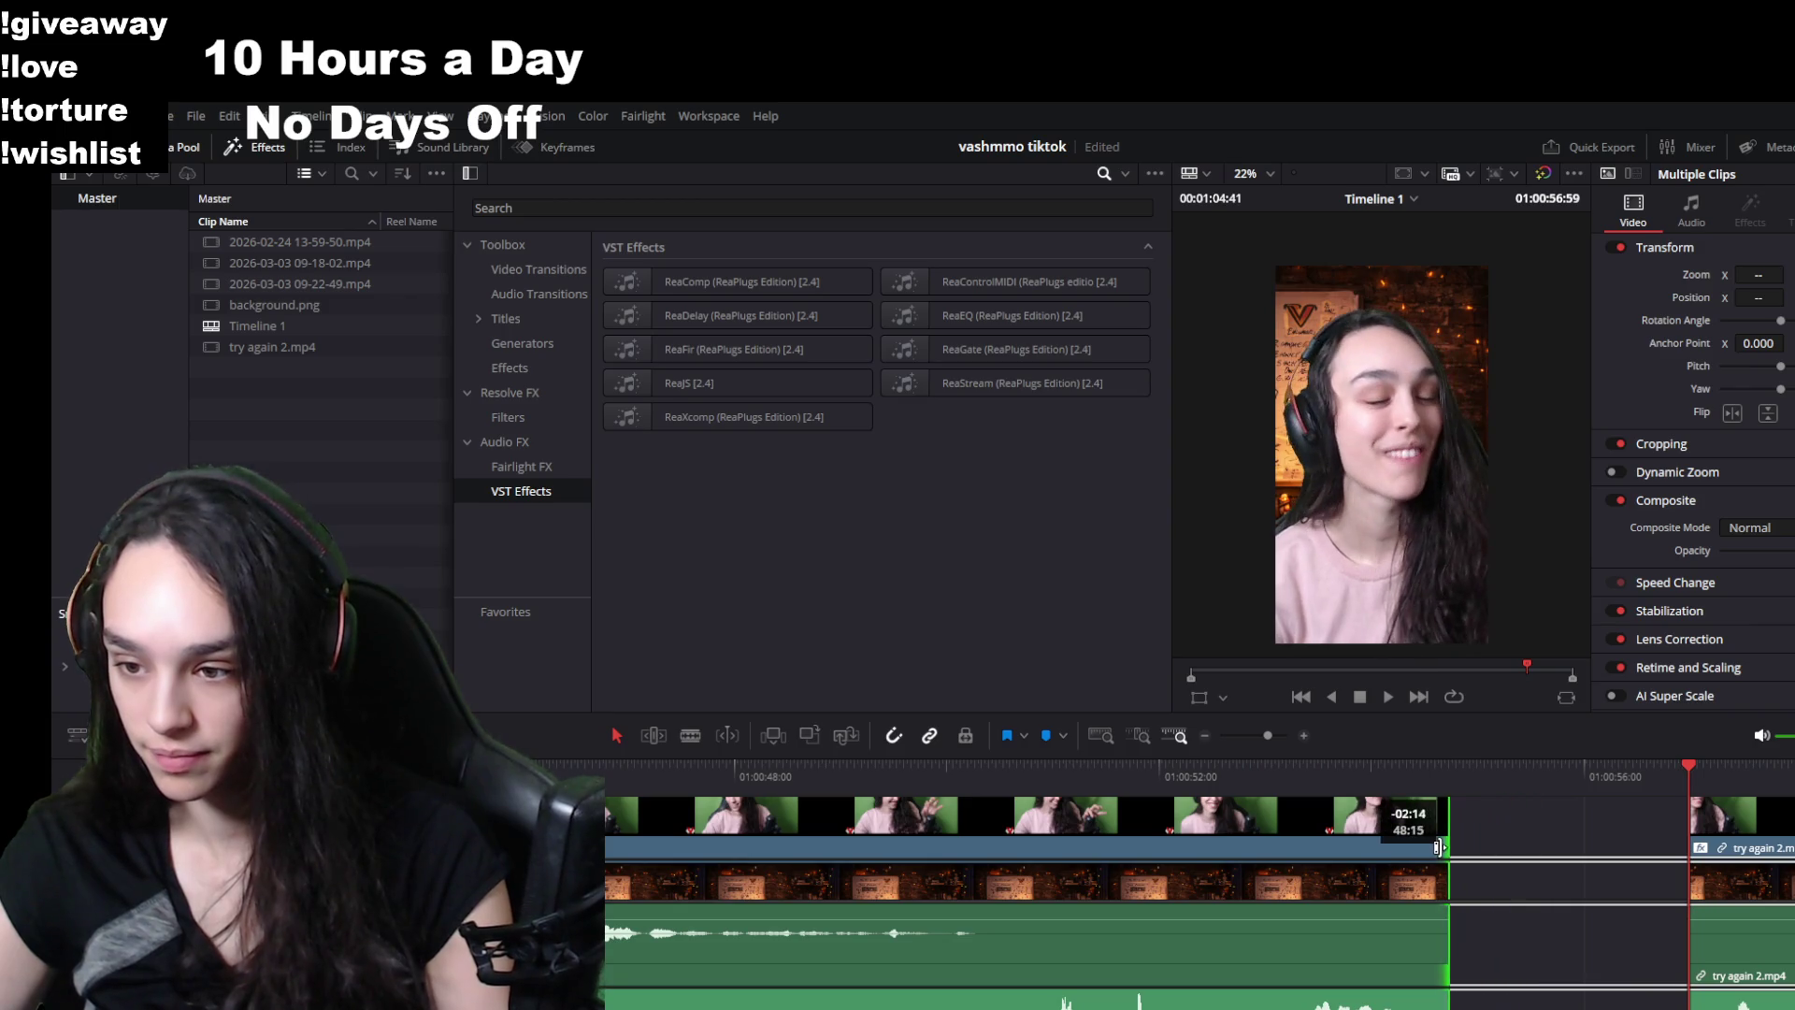
left_click(1533, 828)
key("Delete")
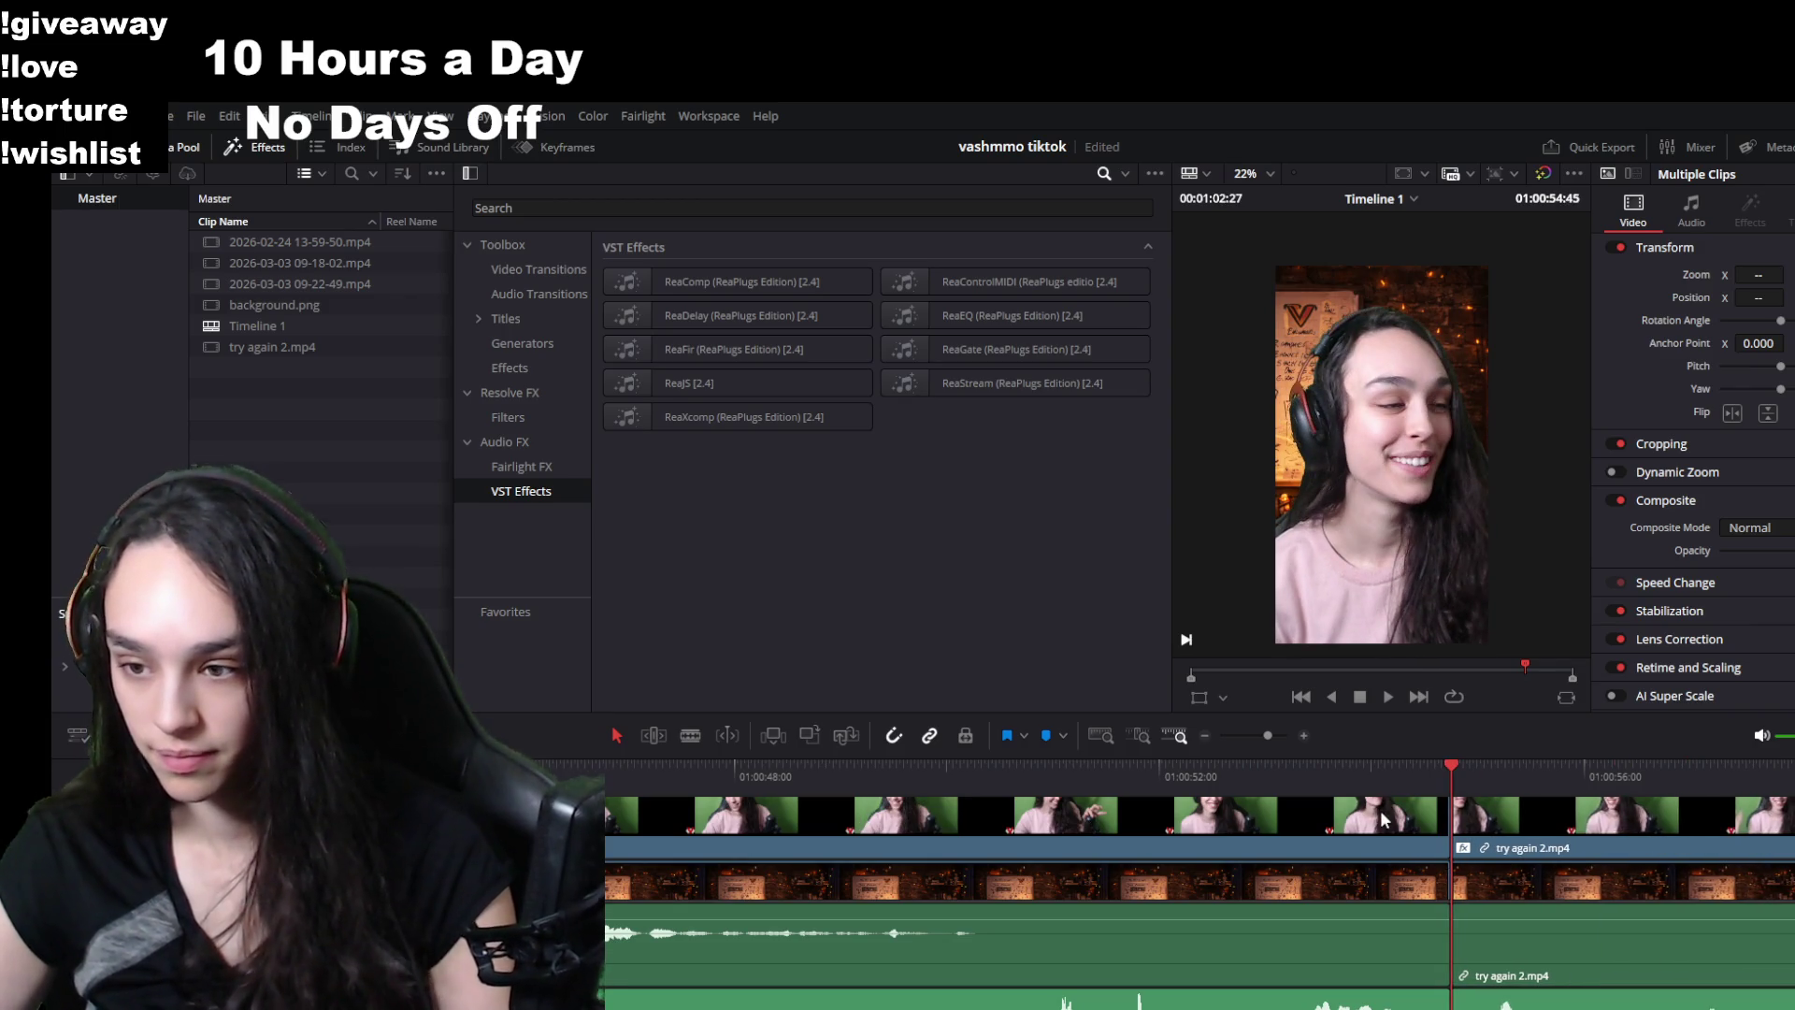
scroll(1112, 831, "down", 3)
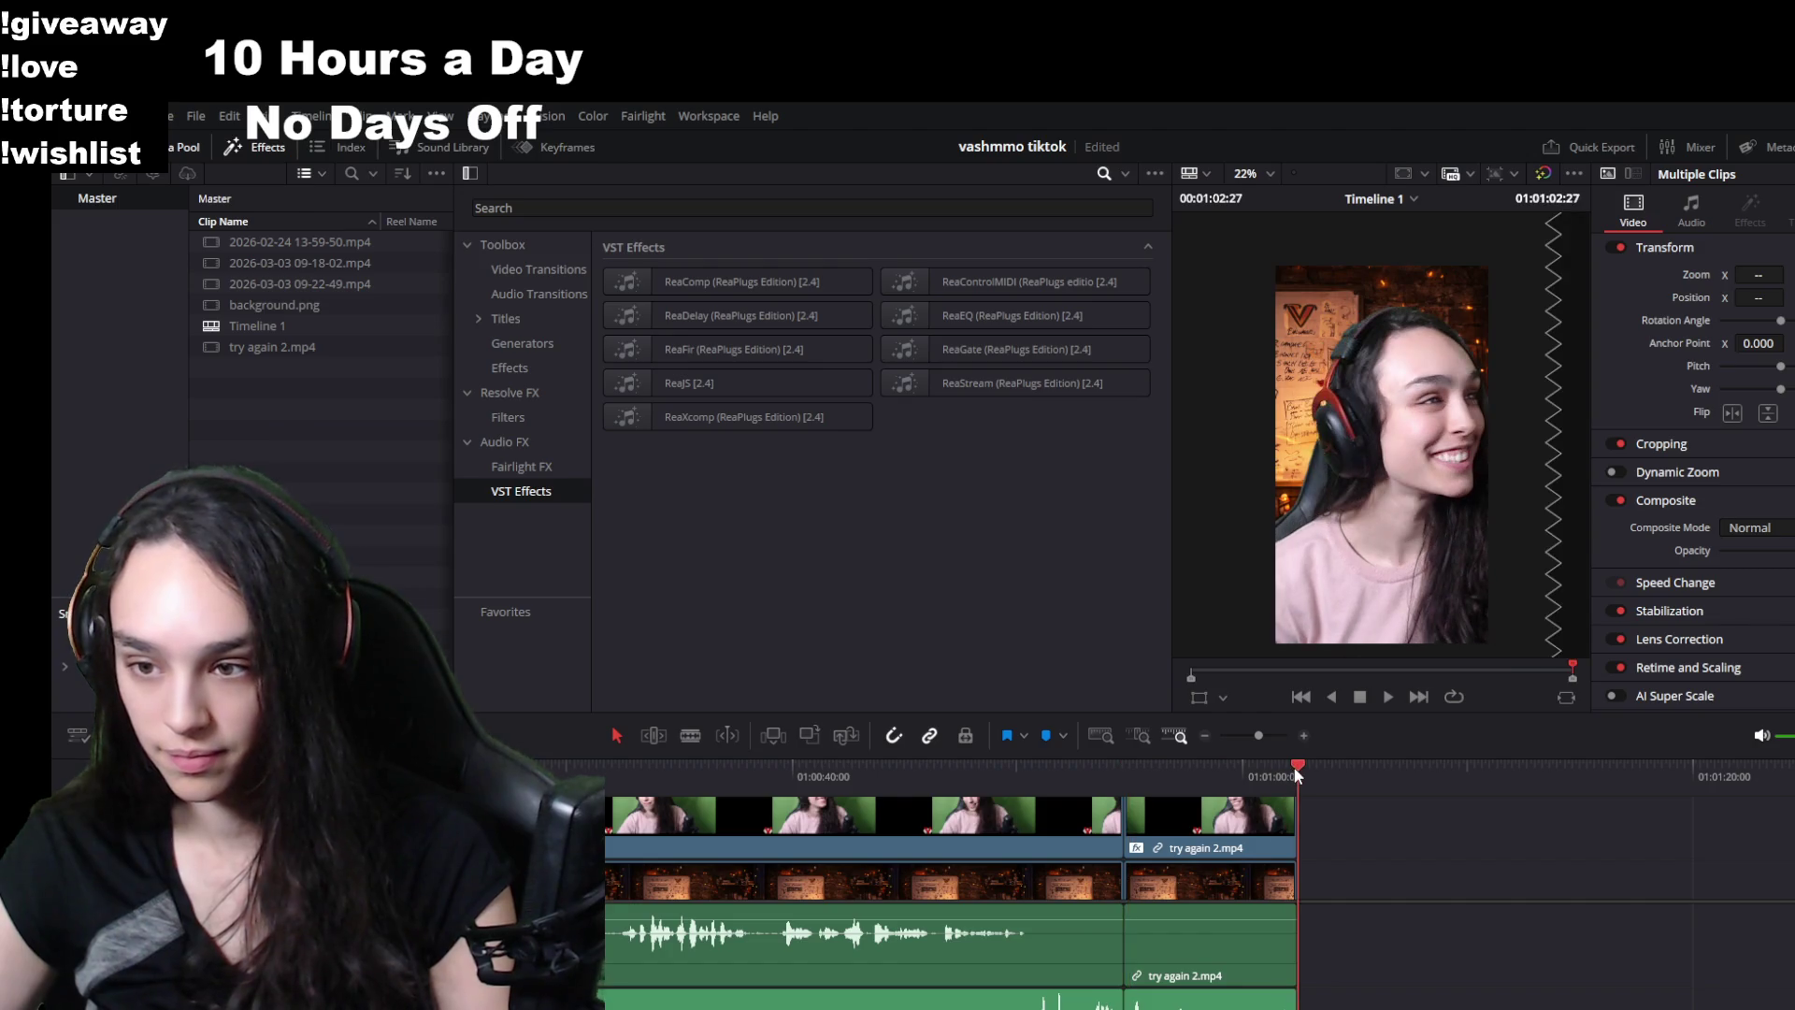
- Scrub back to the second unwanted part, trim the next clip's start, and close the gap
left_click(1094, 778)
scroll(1103, 876, "up", 2)
scroll(1103, 876, "up", 3)
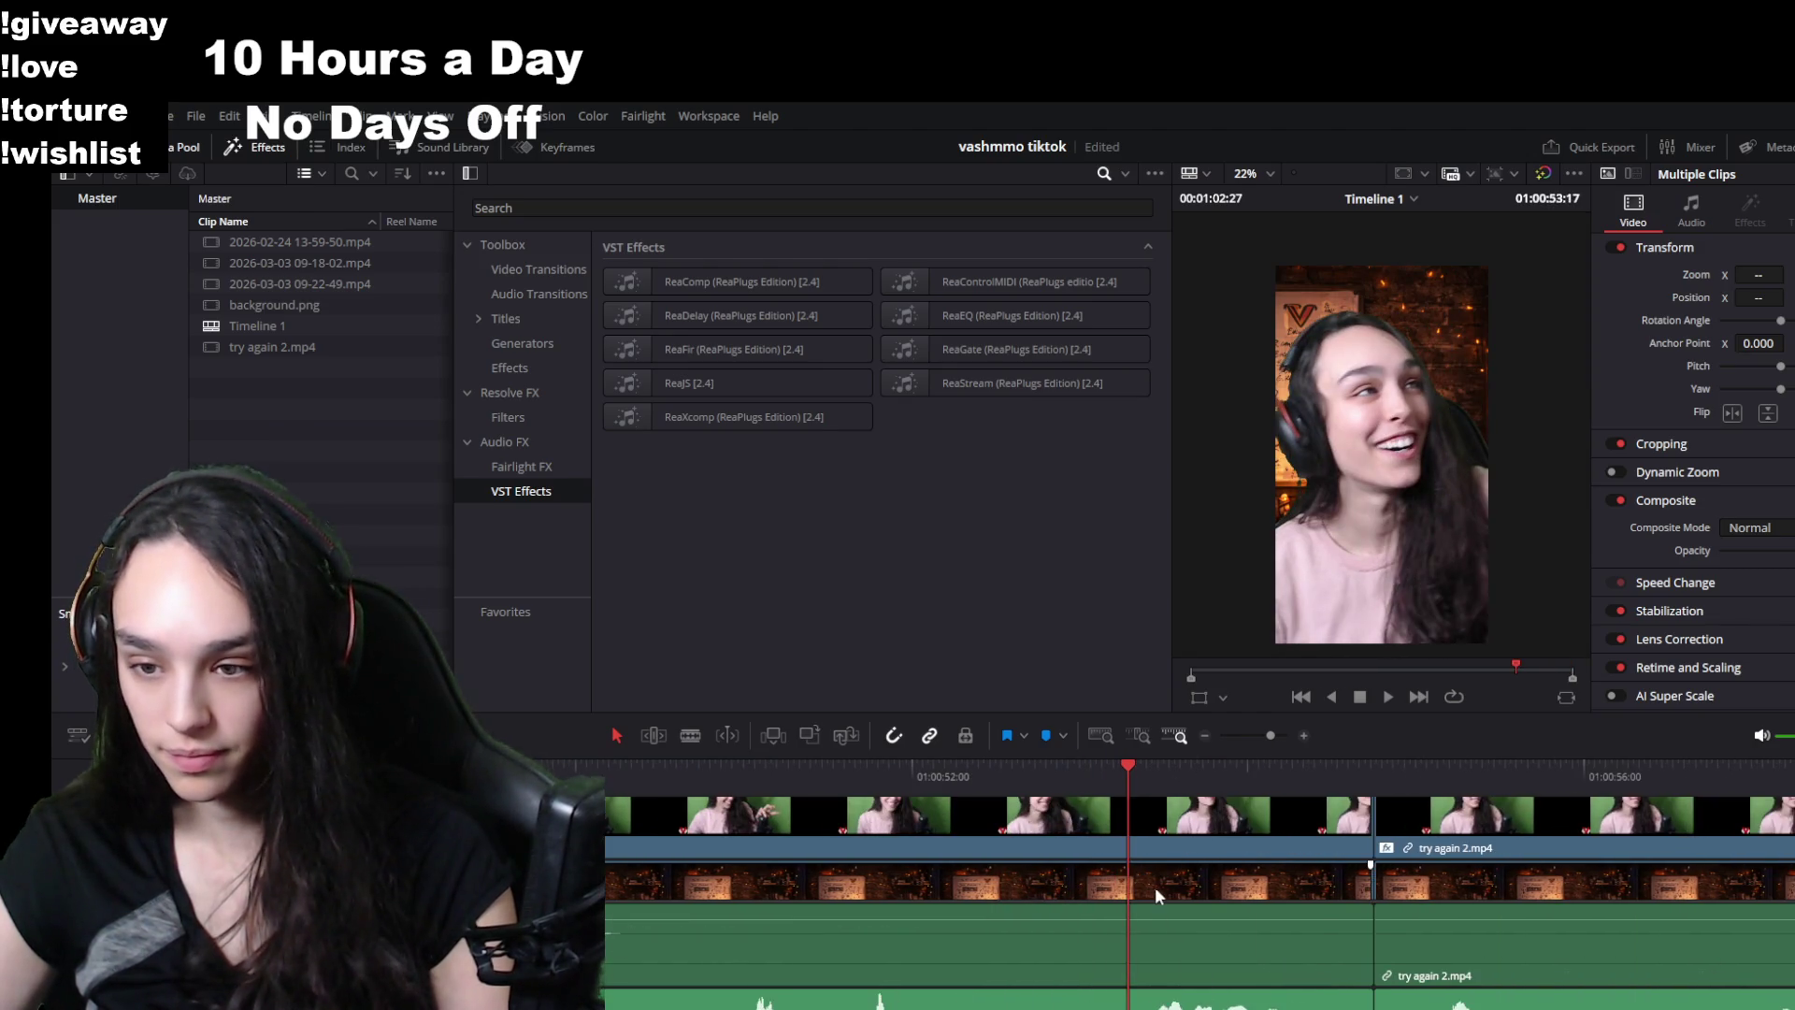
left_click_drag(658, 780, 623, 779)
left_click(667, 855)
left_click_drag(608, 848, 731, 848)
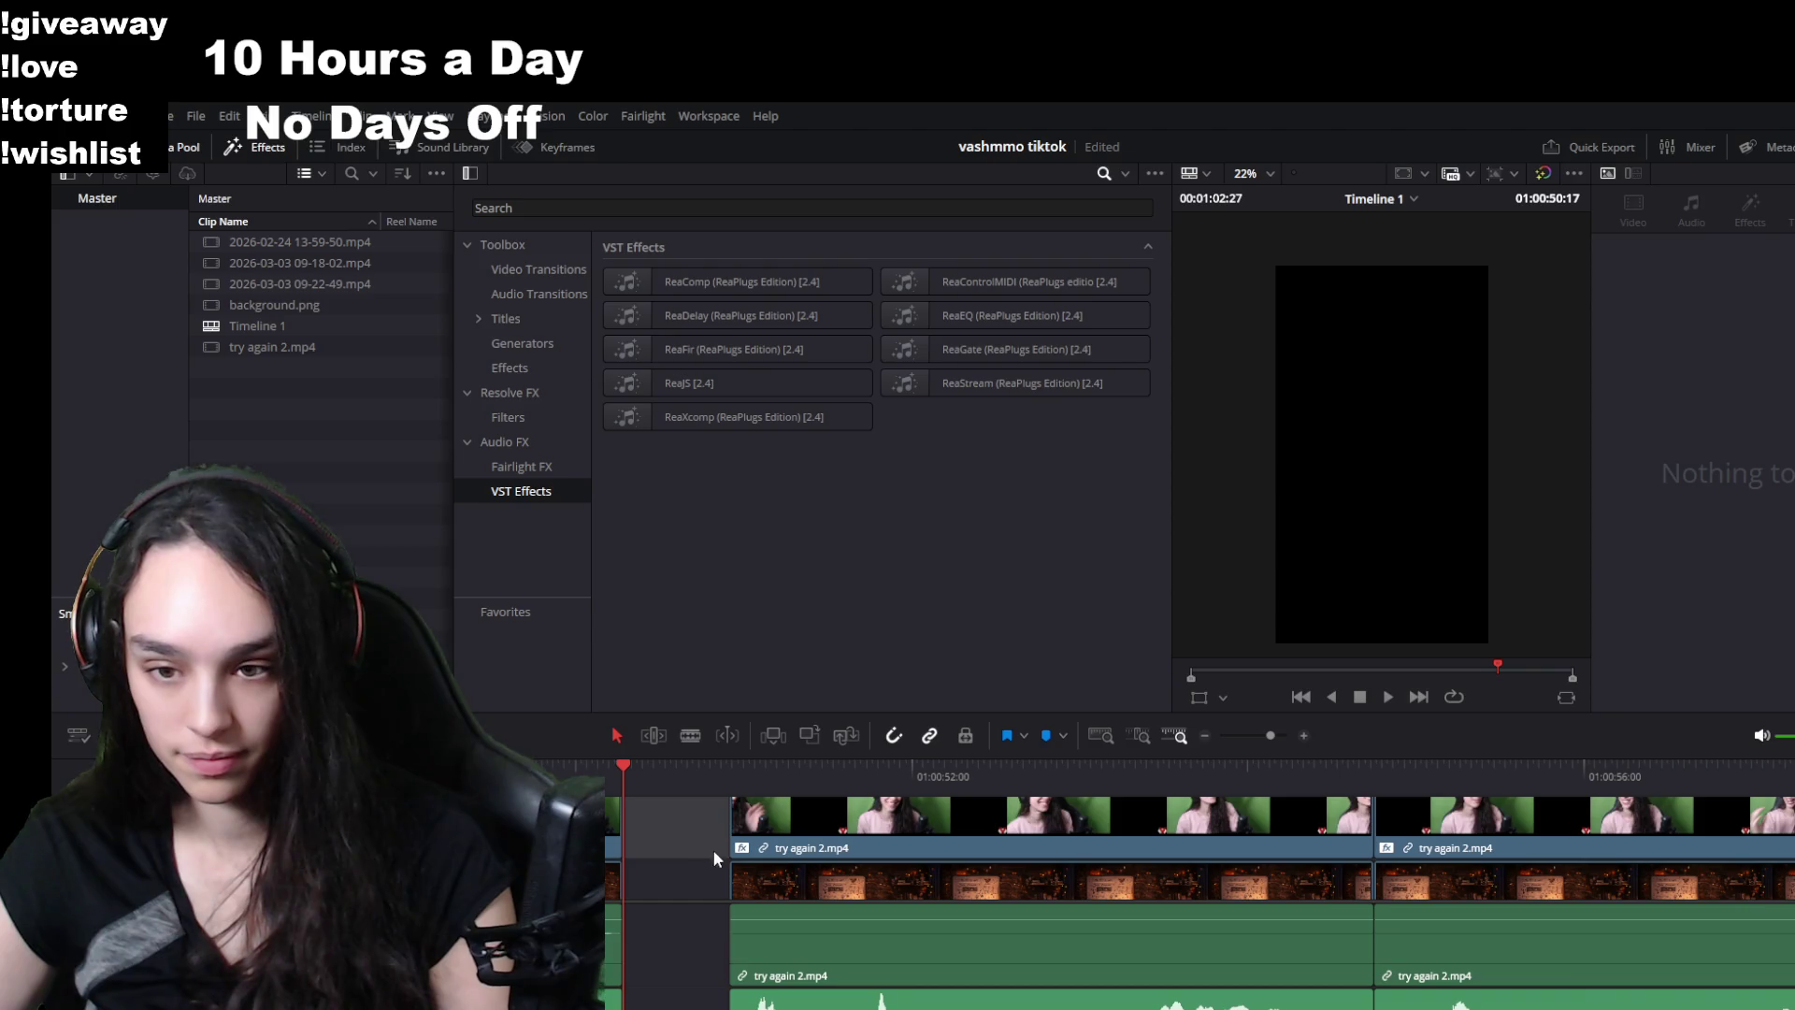
key("Delete")
- Play back the new cuts to check that the pieces join smoothly
key("space")
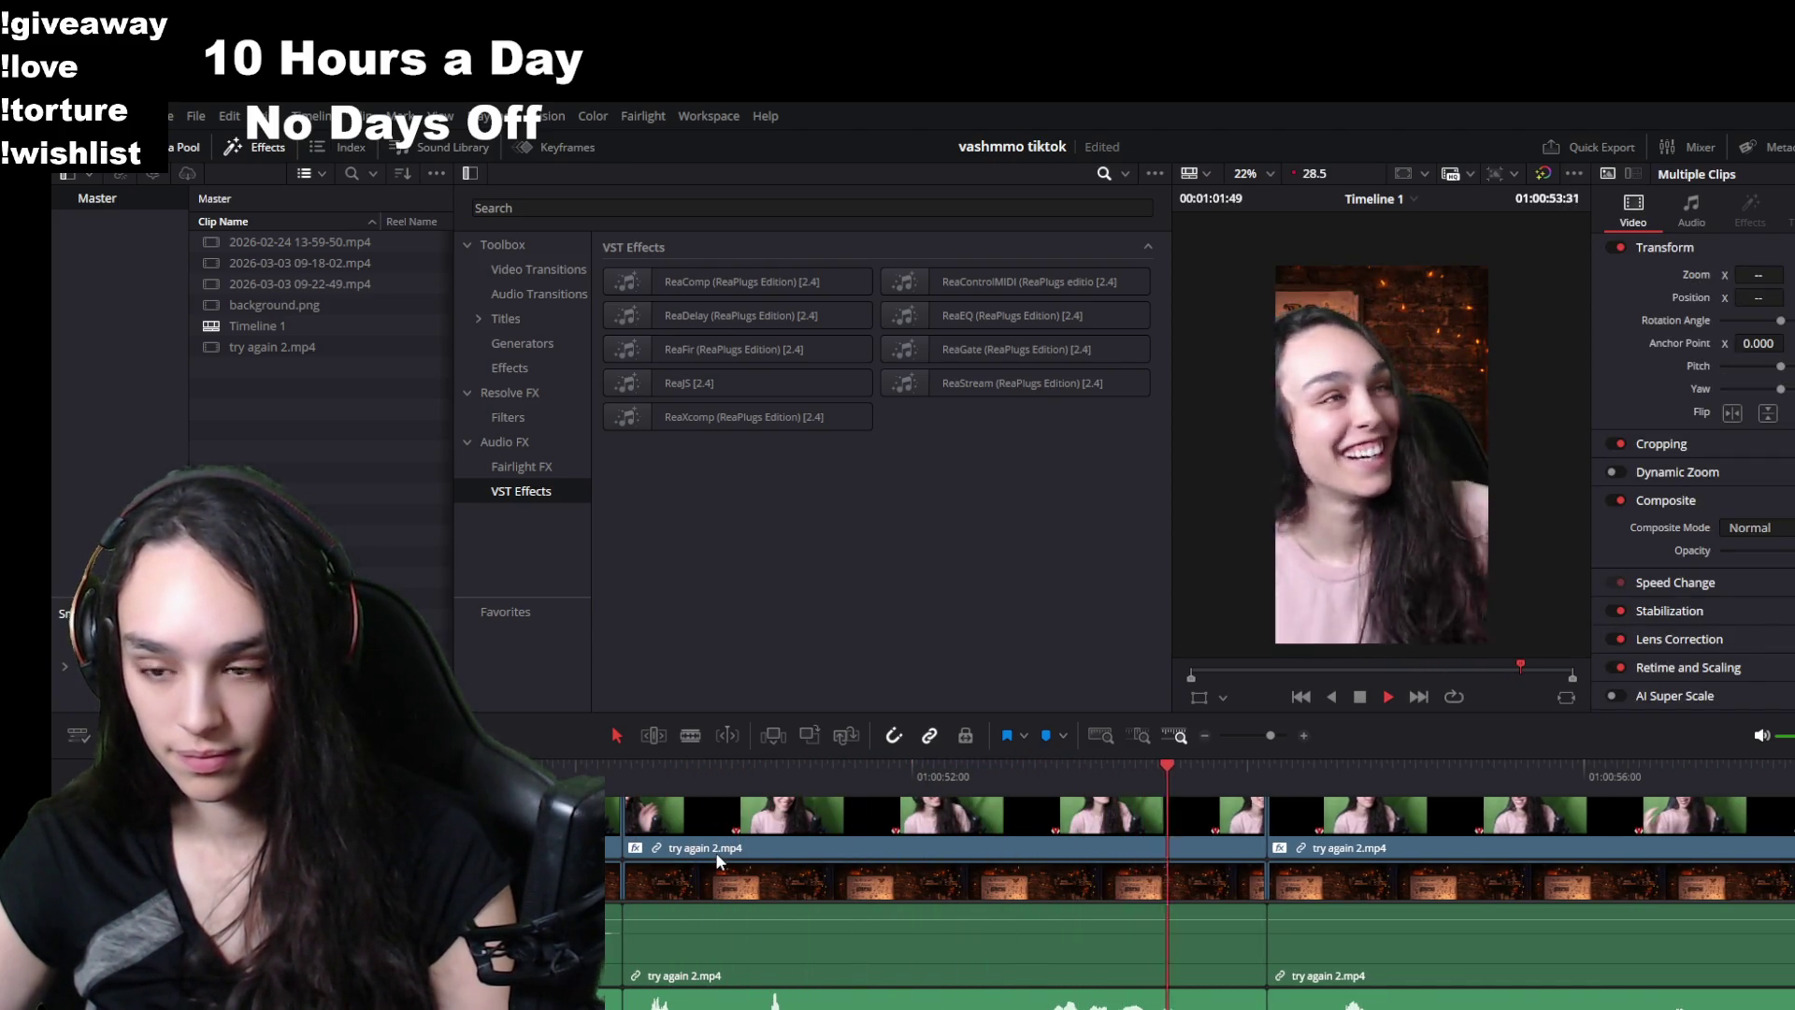
key("space")
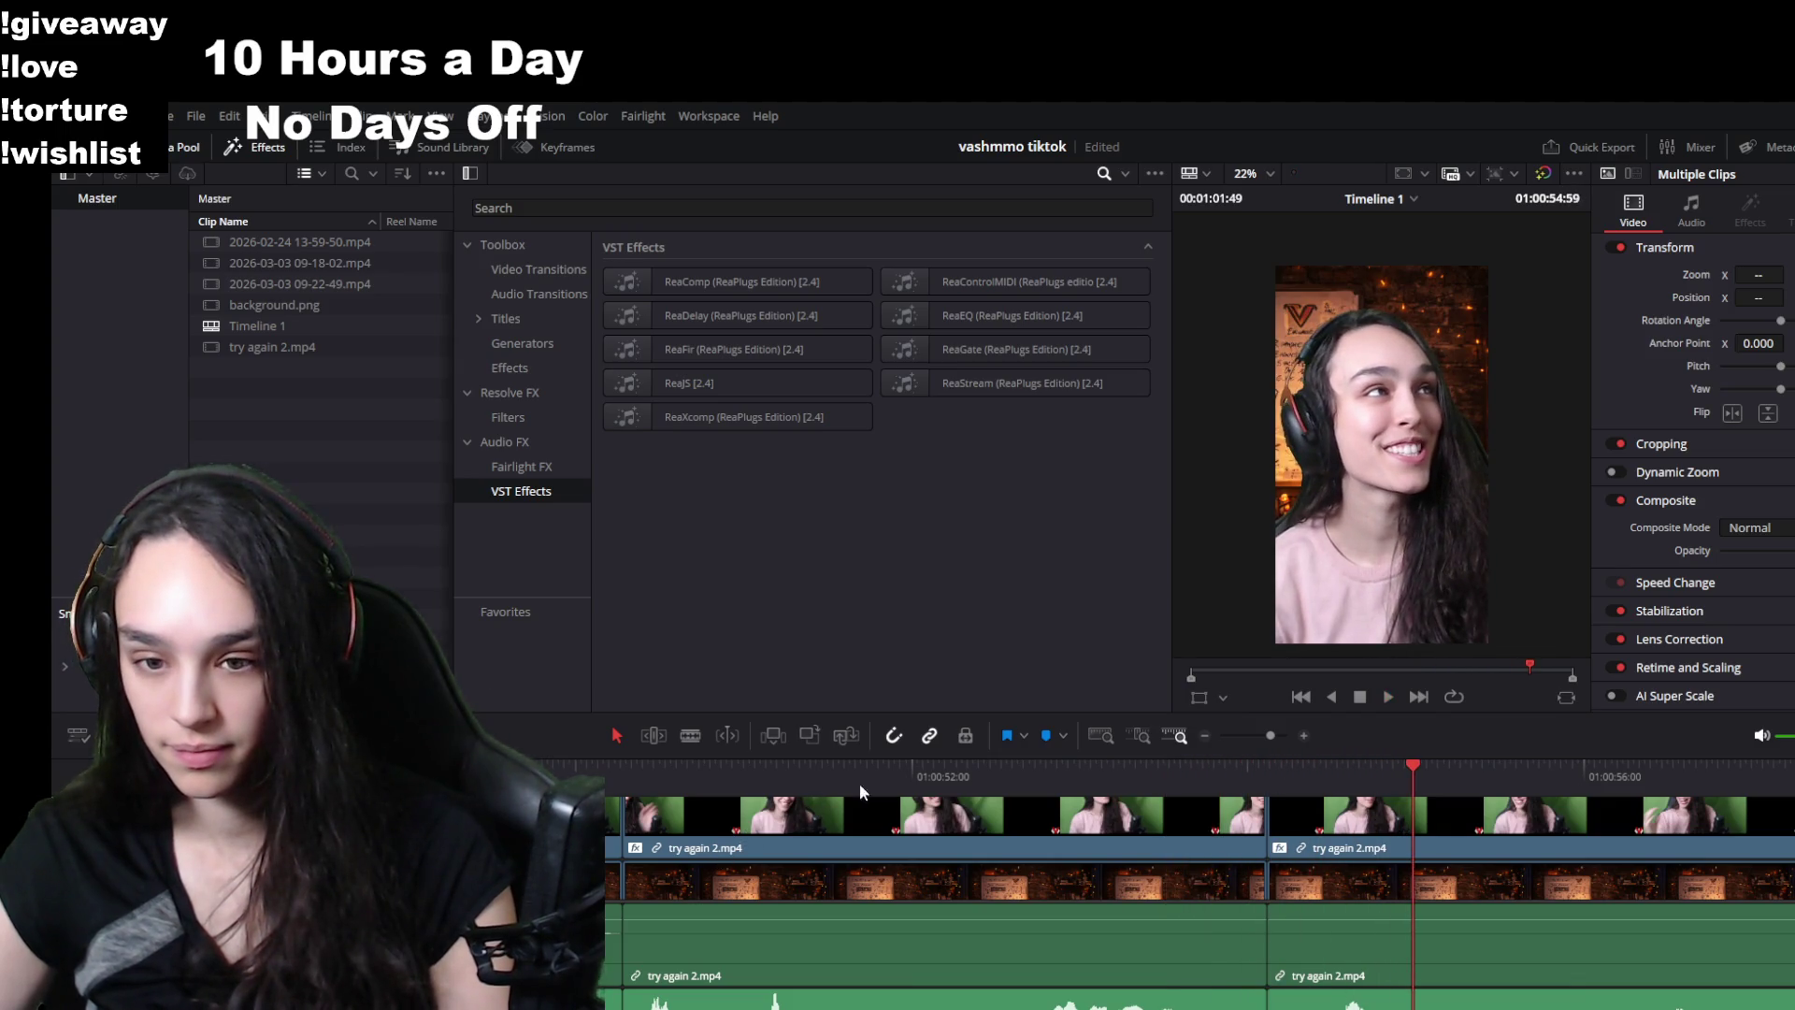
left_click(1006, 783)
key("space")
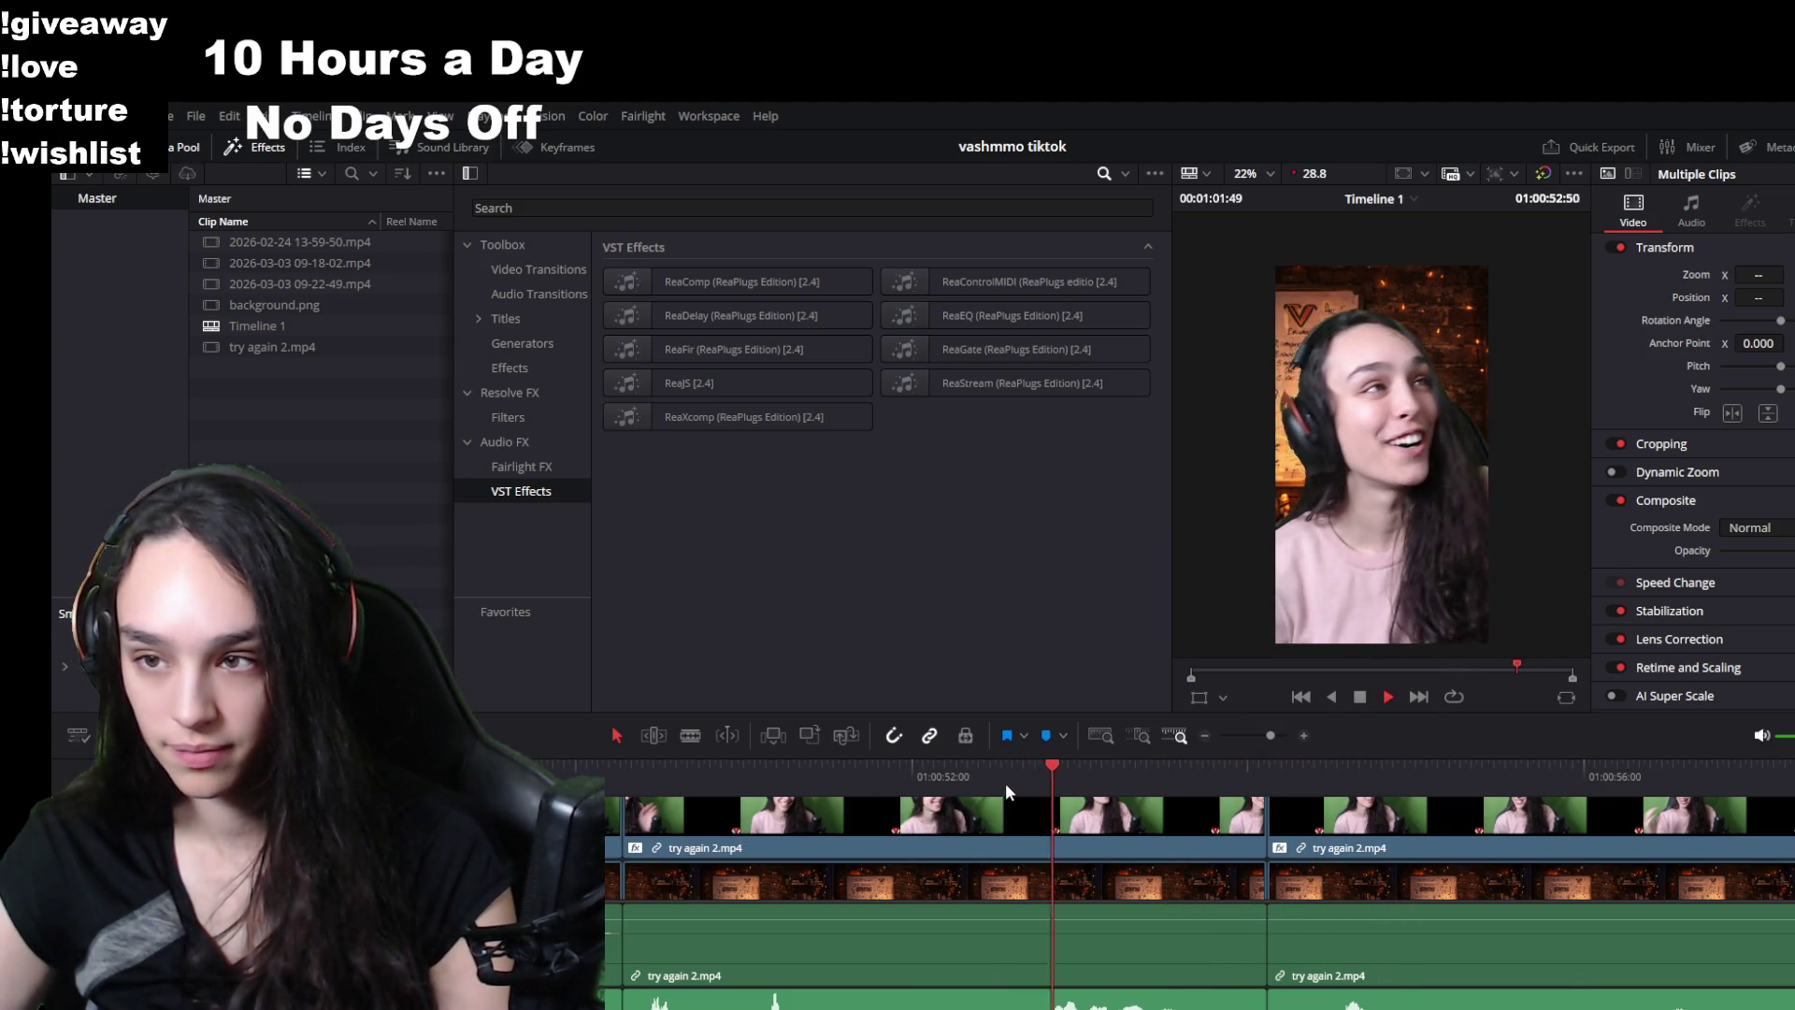
scroll(1219, 862, "down", 3)
key("space")
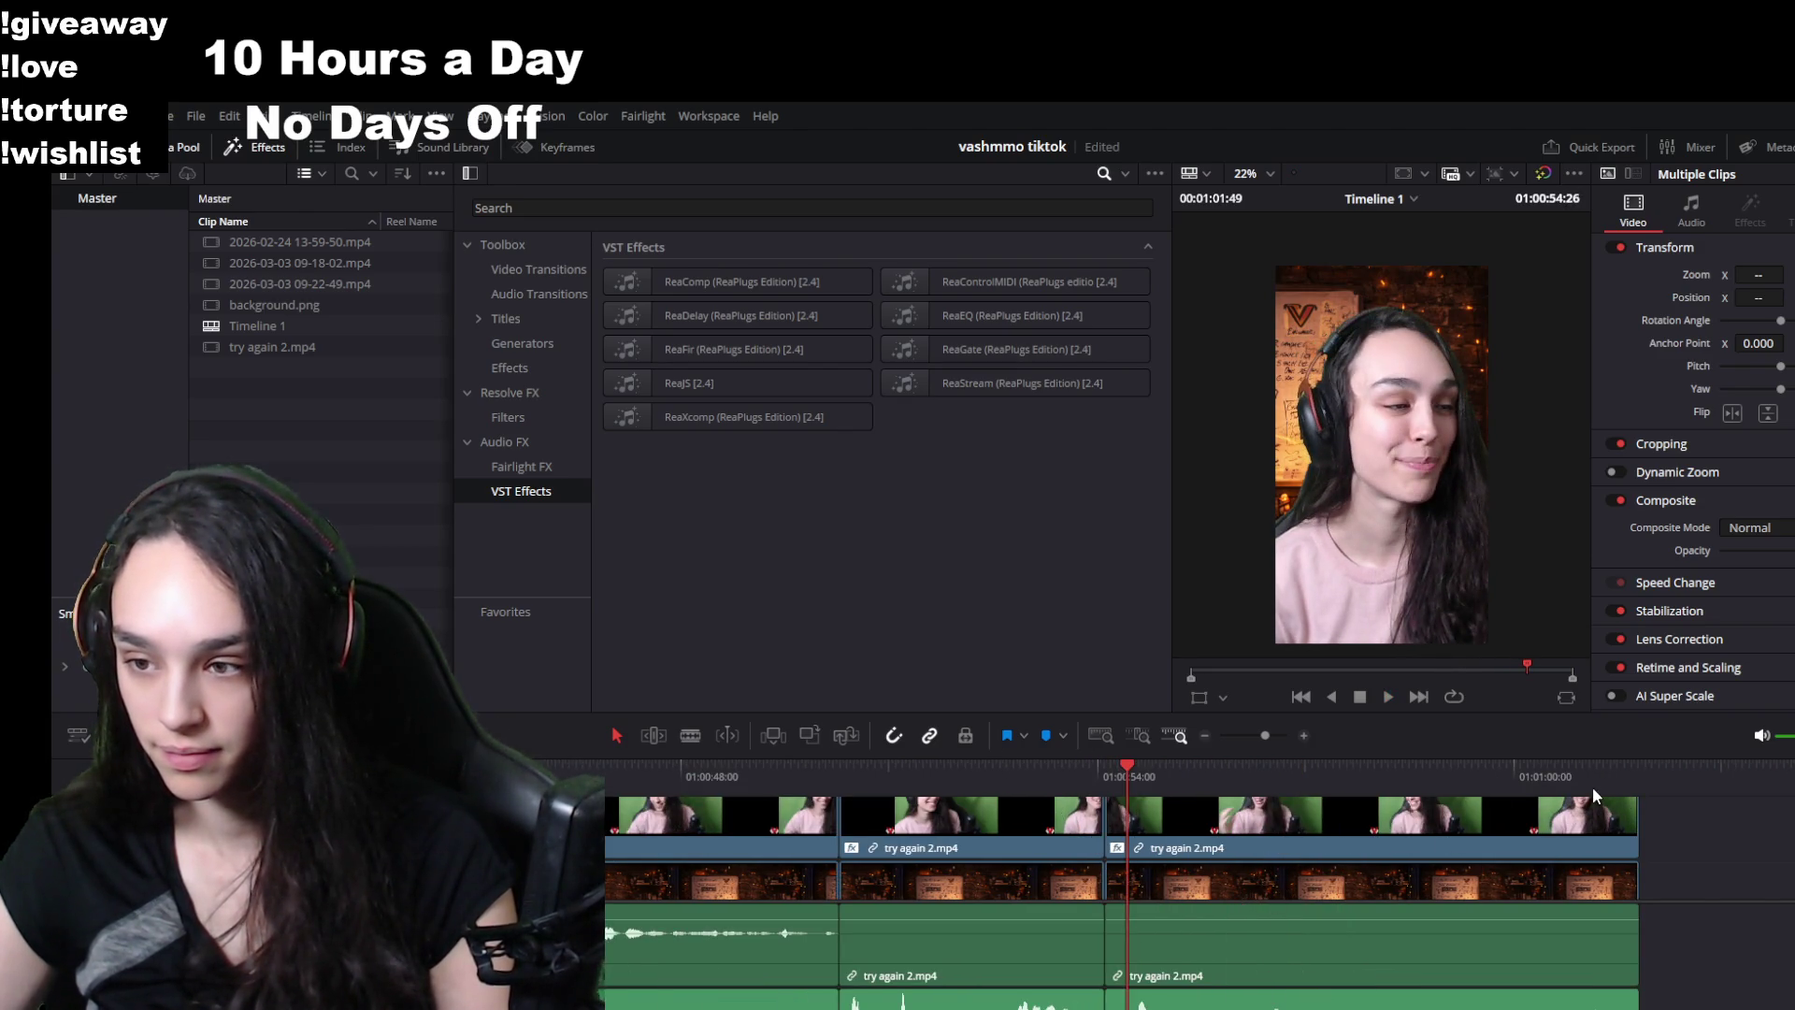
scroll(1591, 921, "up", 3)
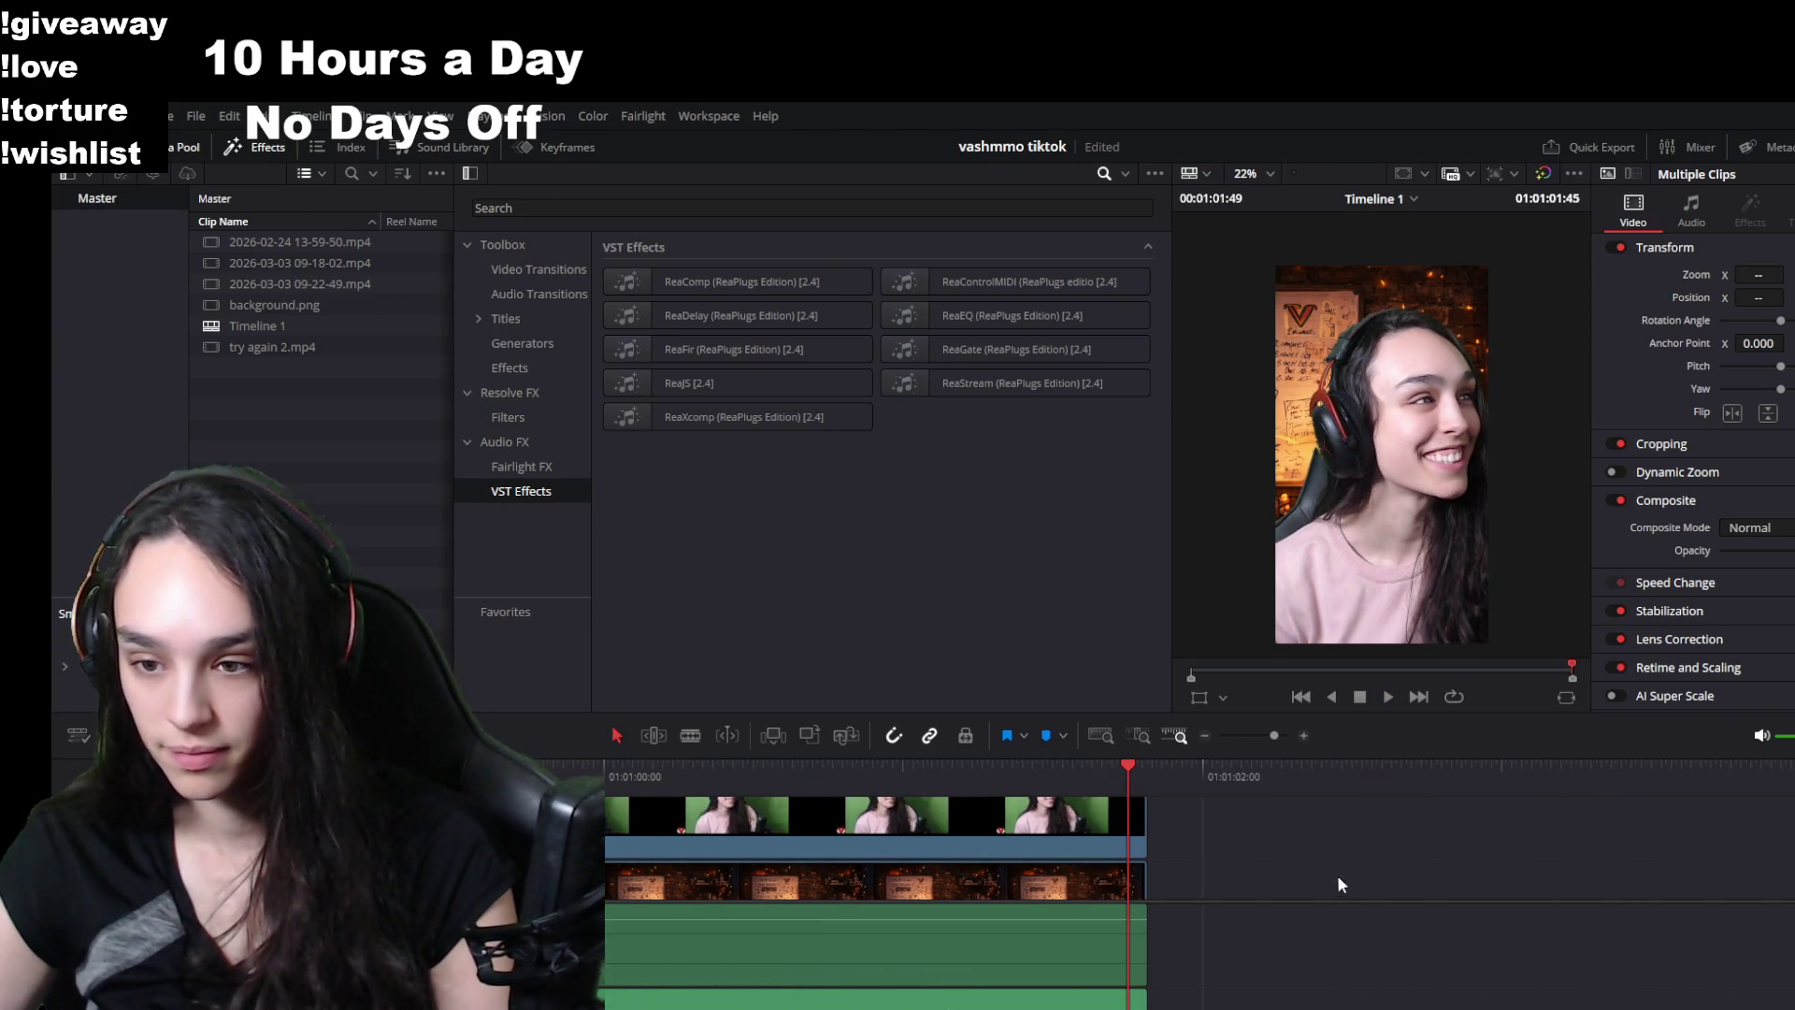
- Shorten the end of all timeline clips and replay from an earlier point
left_click_drag(1144, 814, 1071, 785)
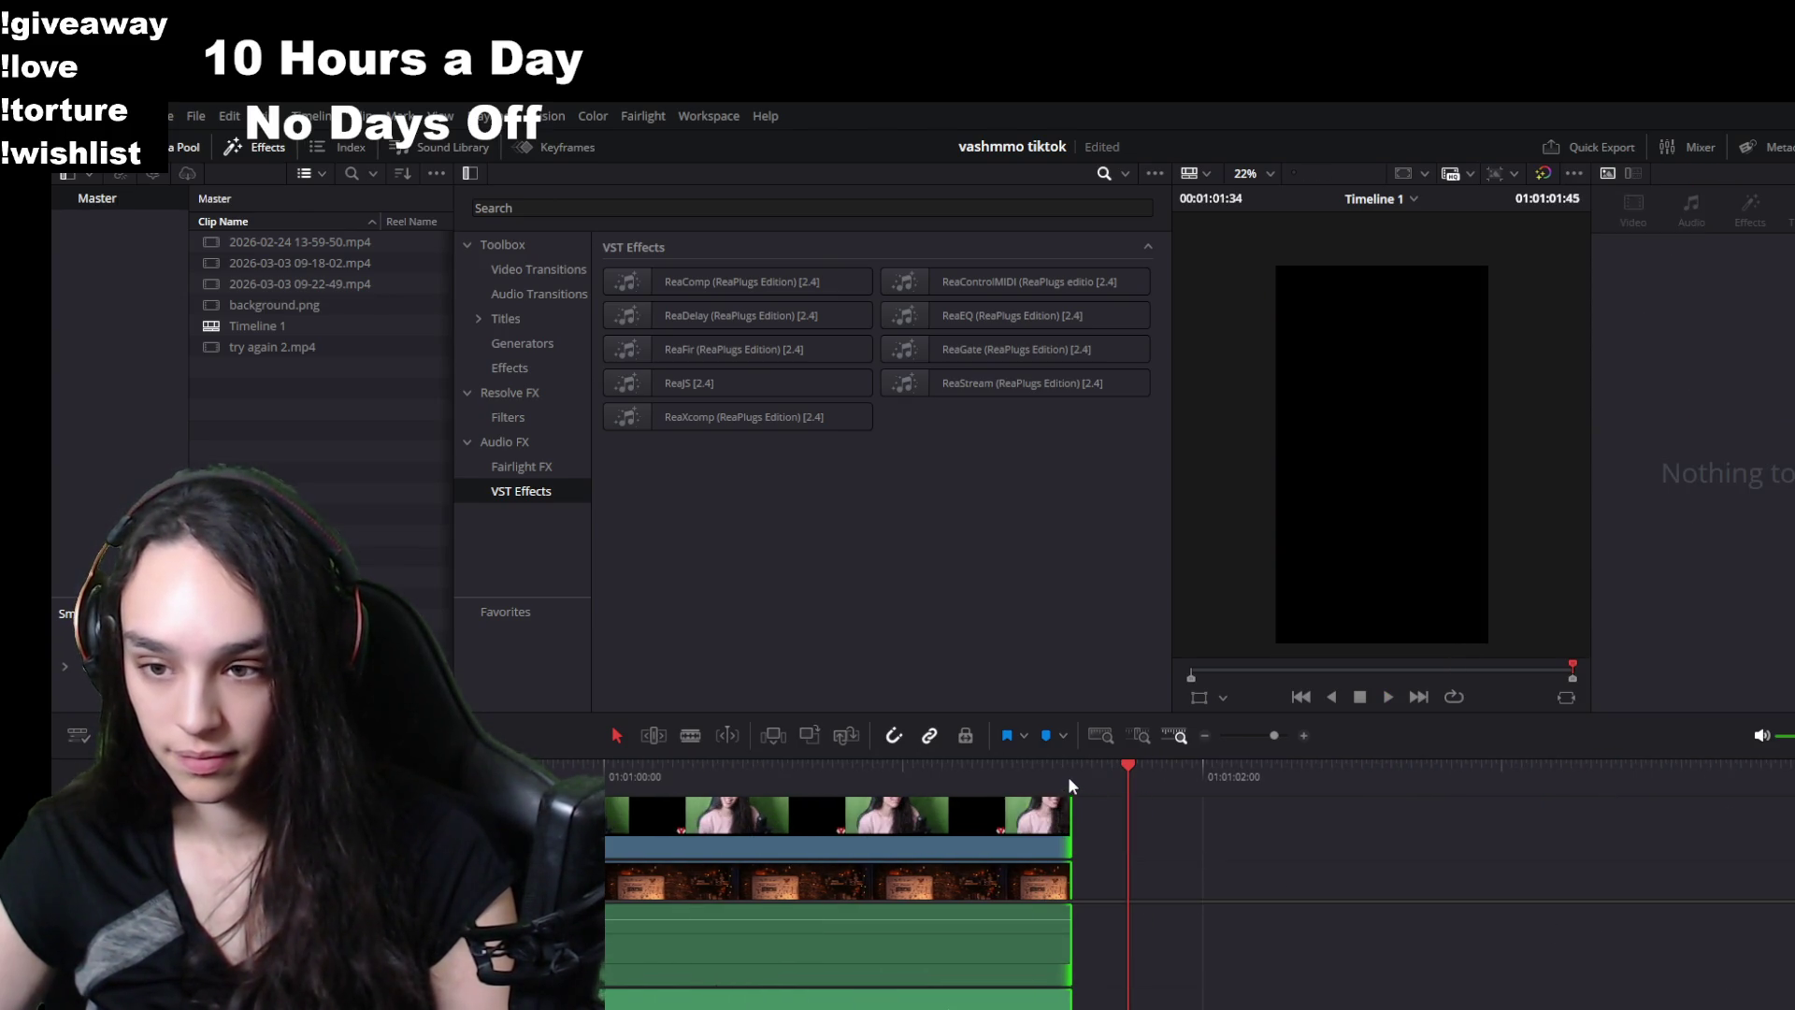
scroll(1001, 847, "down", 2)
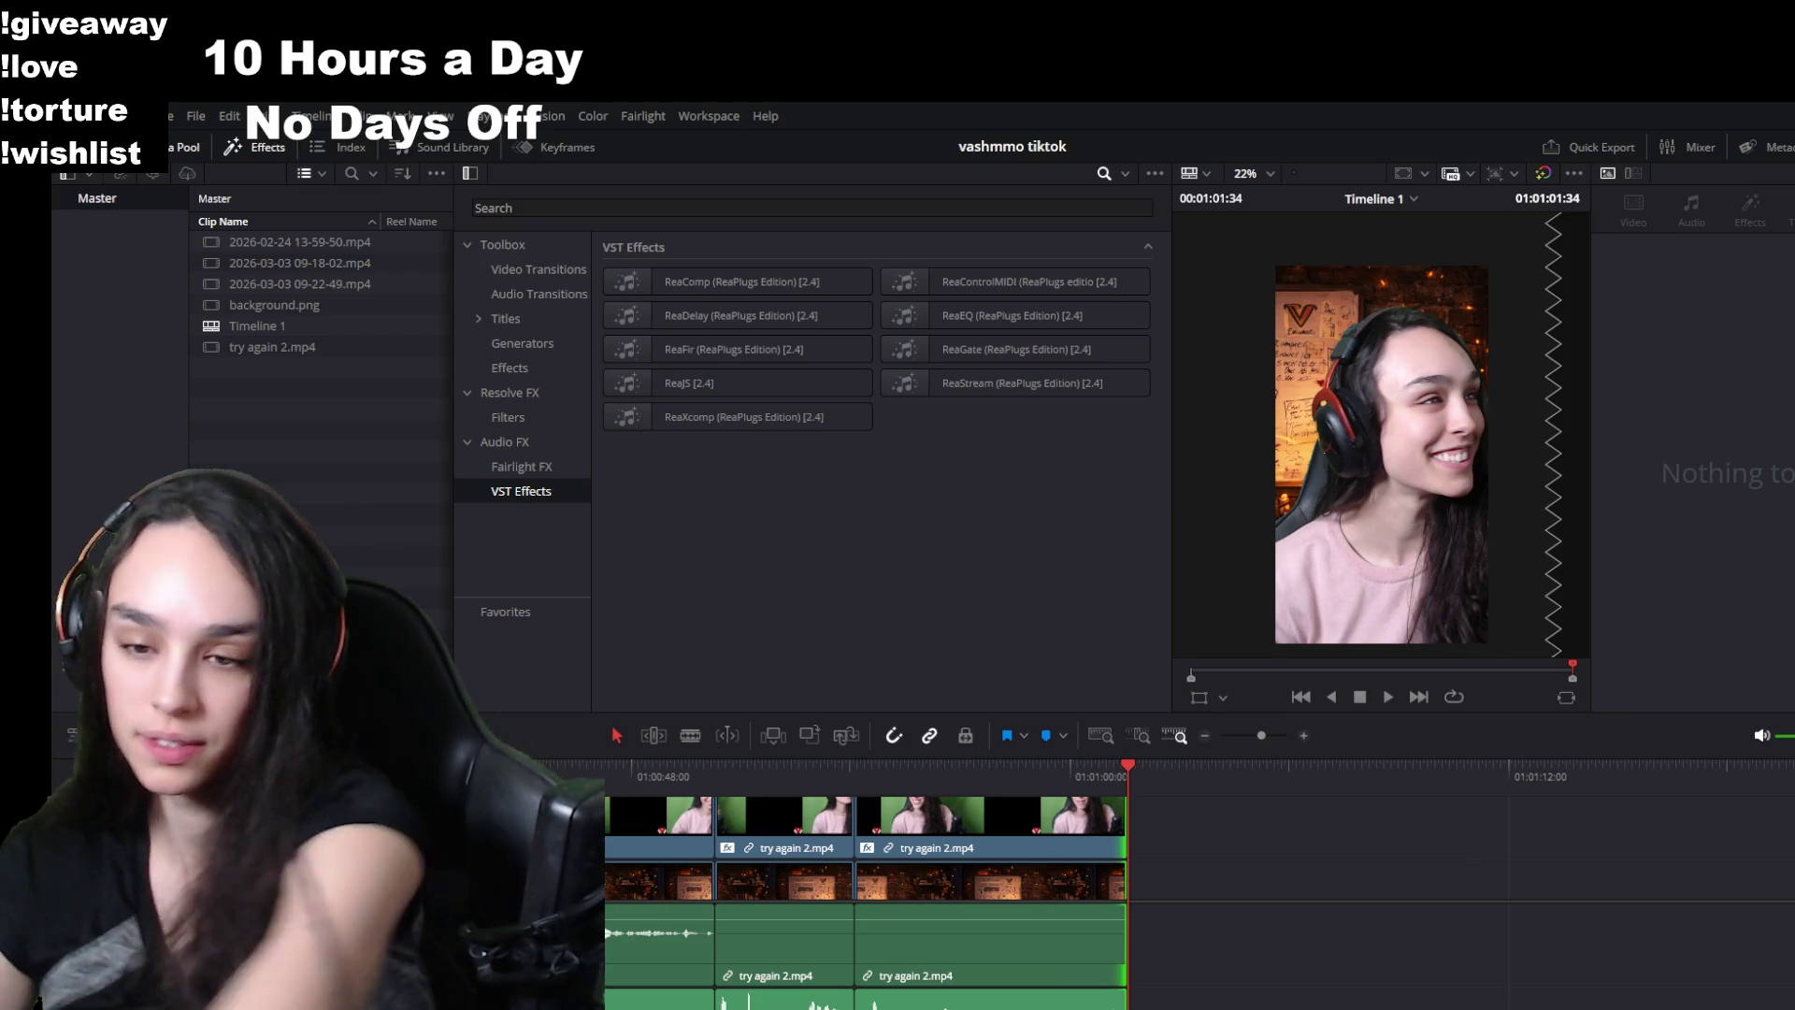
left_click(722, 777)
key("space")
- Trim the middle clip's start to the end of the unwanted section and delete the gap
key("ctrl+equal")
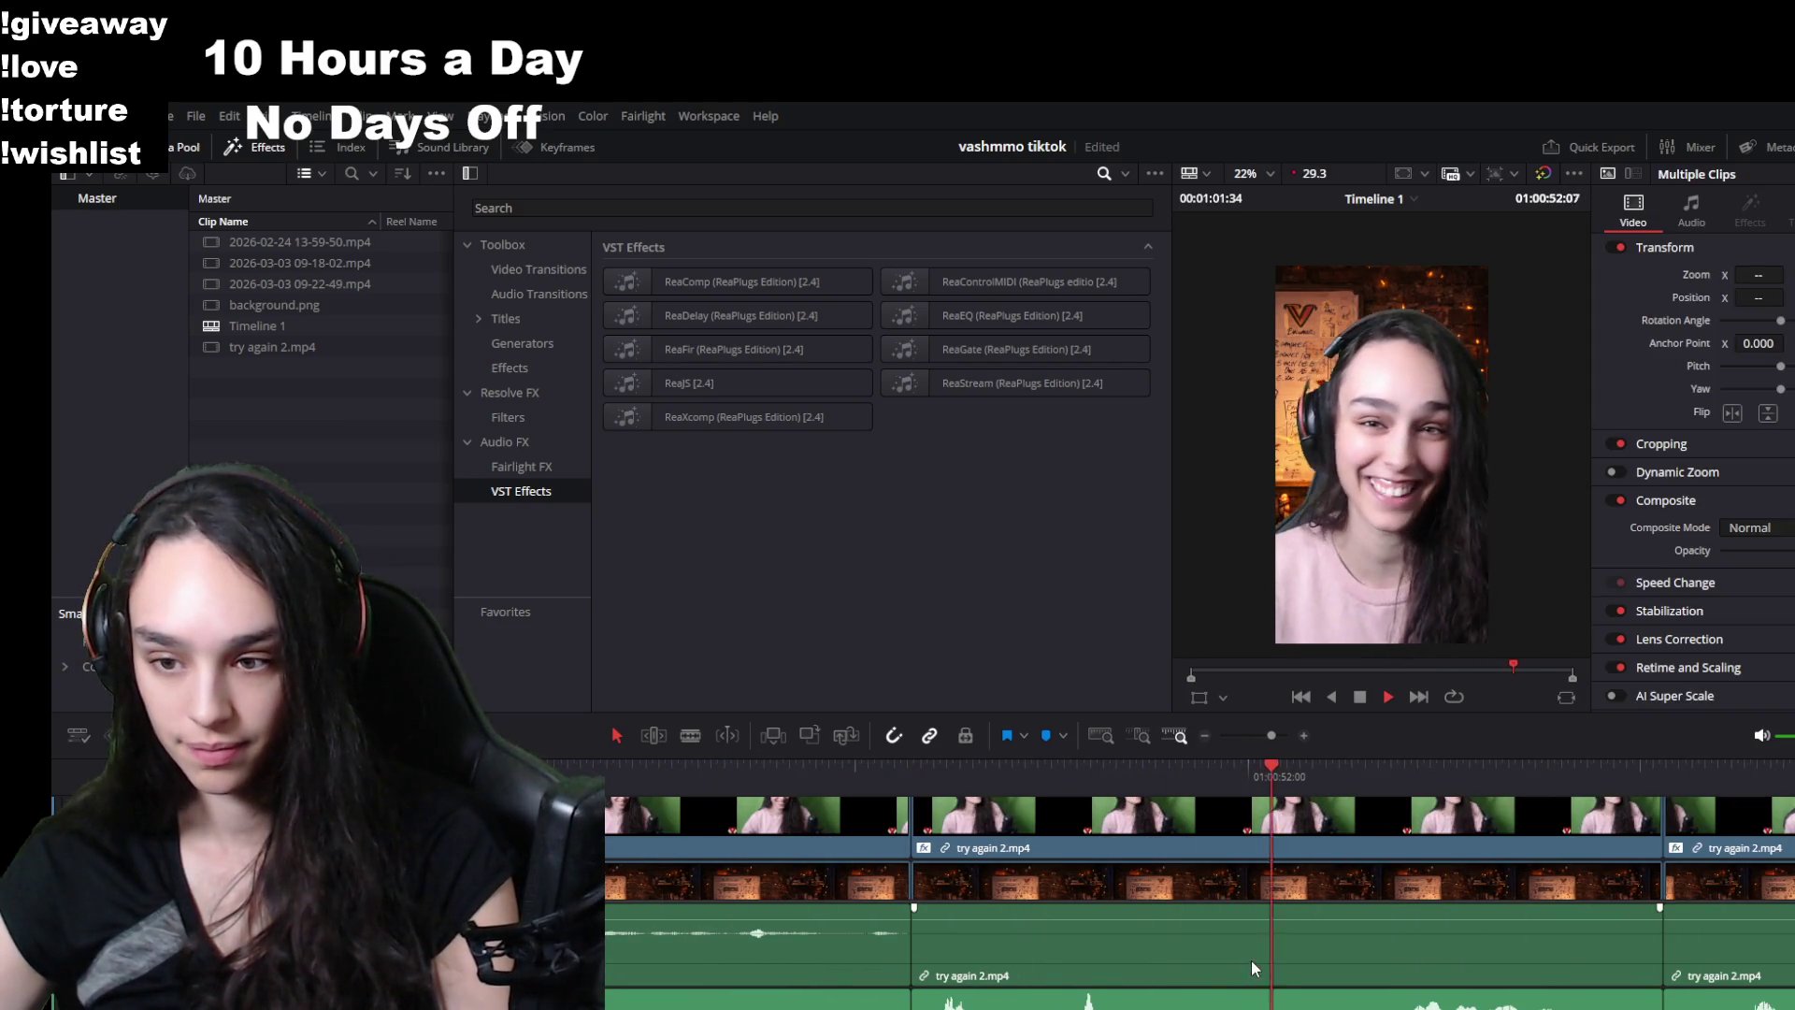
left_click(1135, 777)
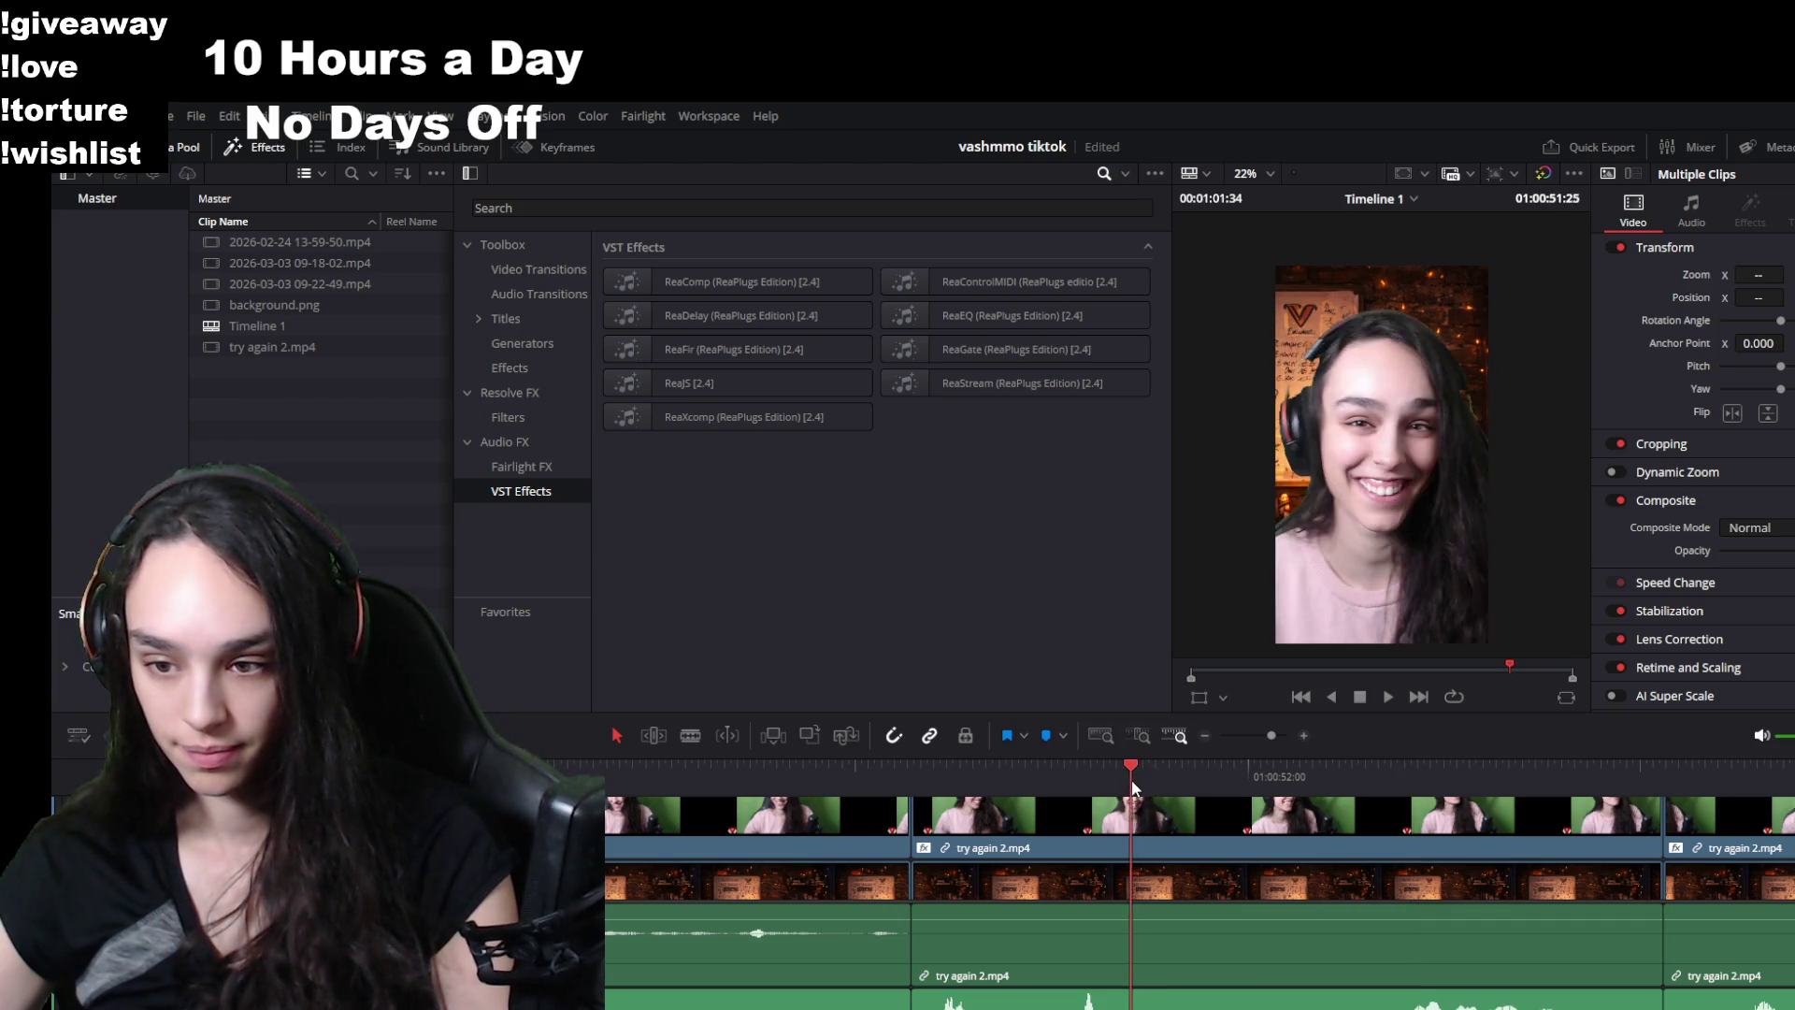
left_click_drag(1131, 786, 1397, 784)
left_click(1307, 866)
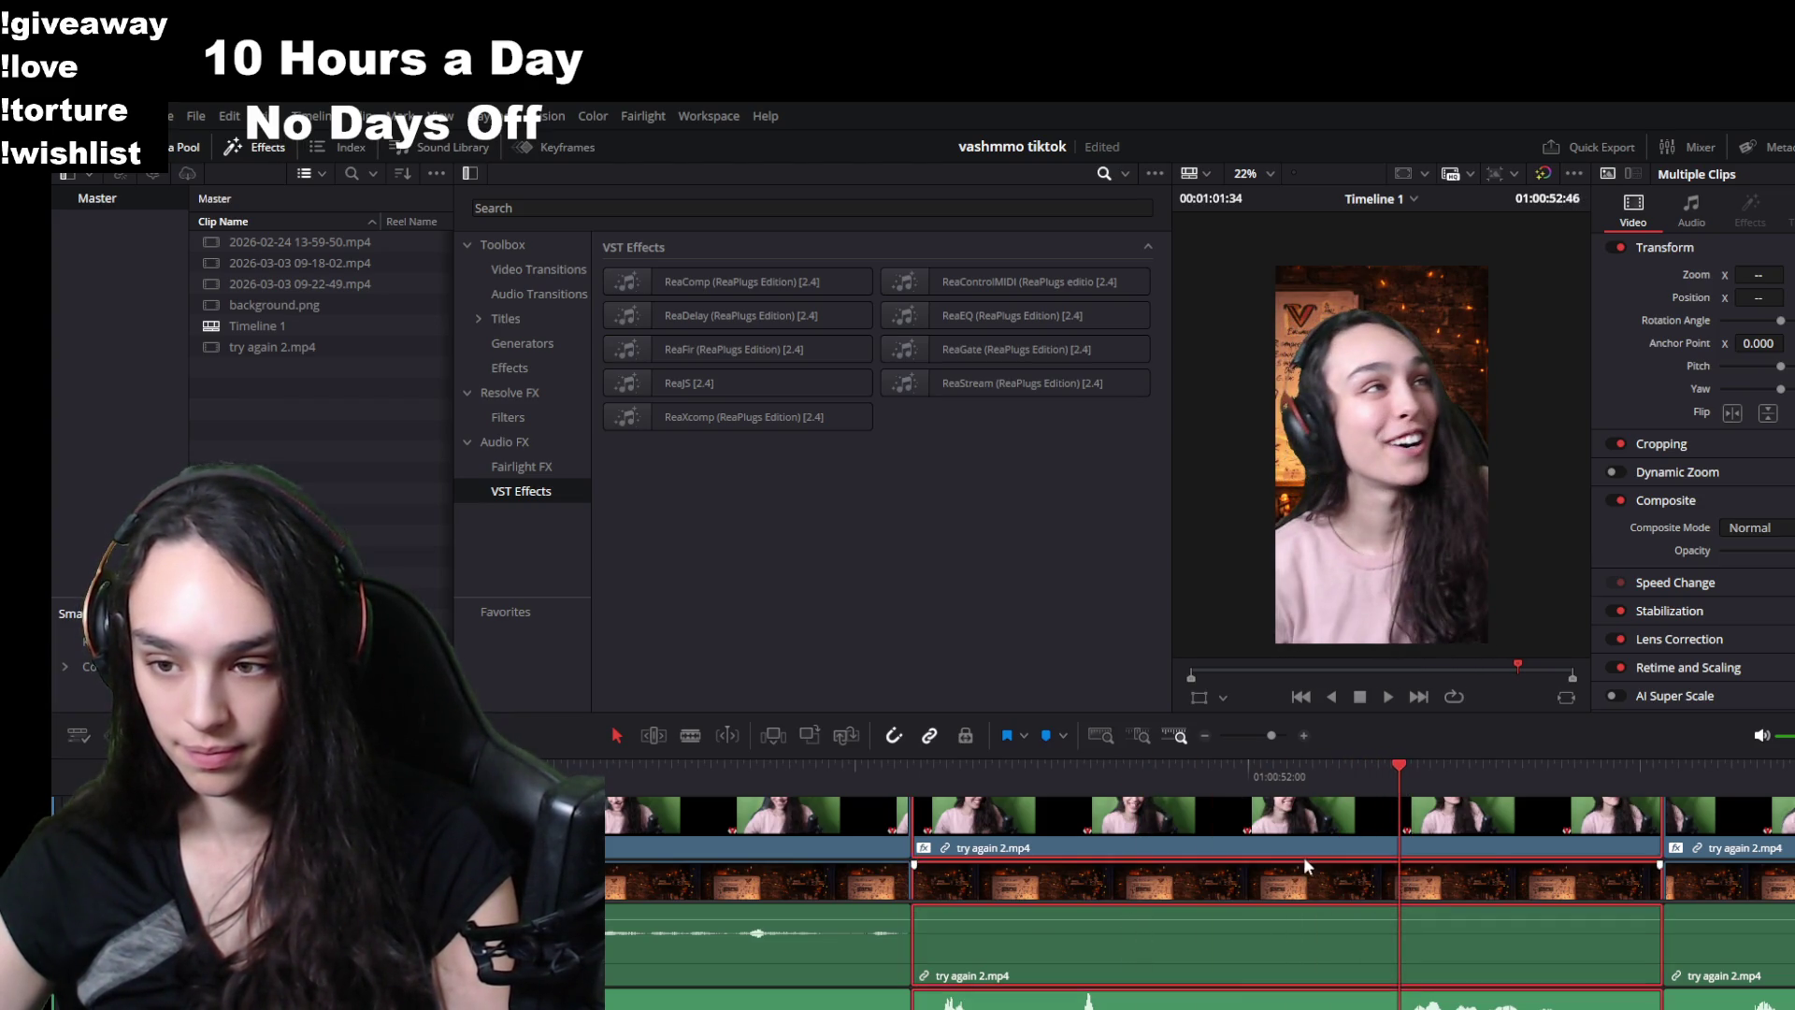
left_click_drag(923, 850, 1400, 850)
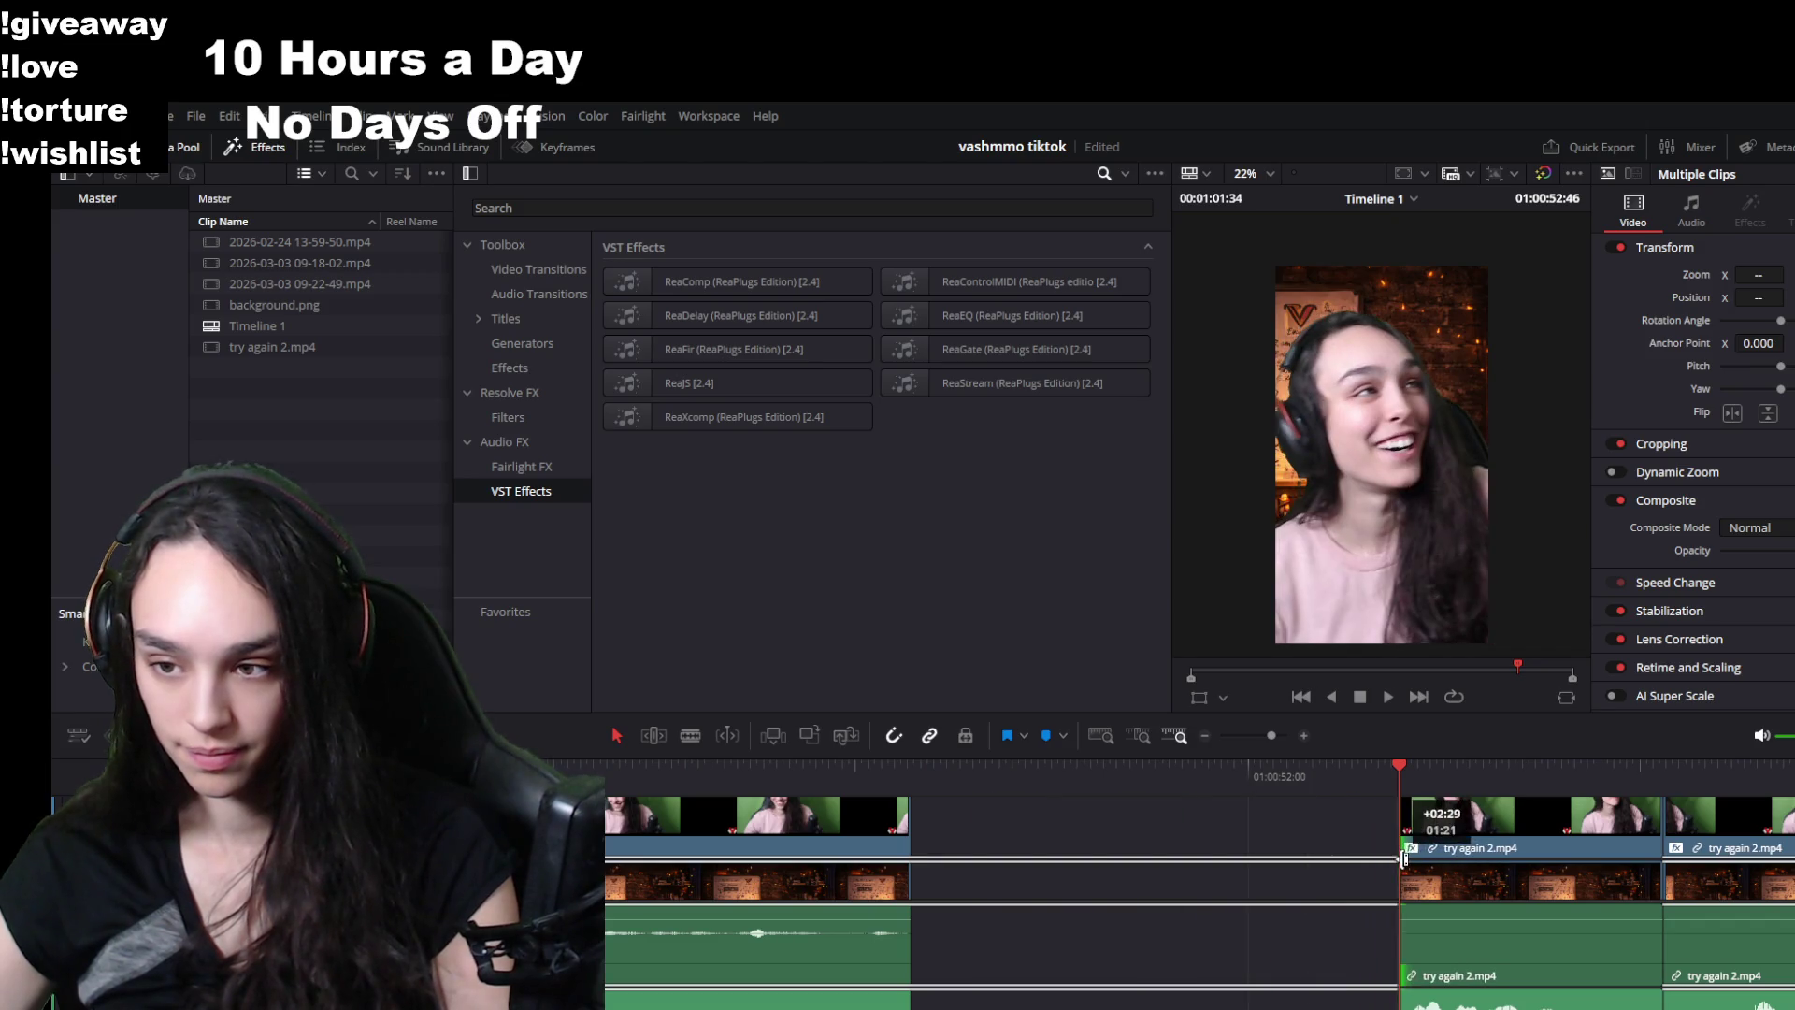
left_click(1314, 859)
key("Delete")
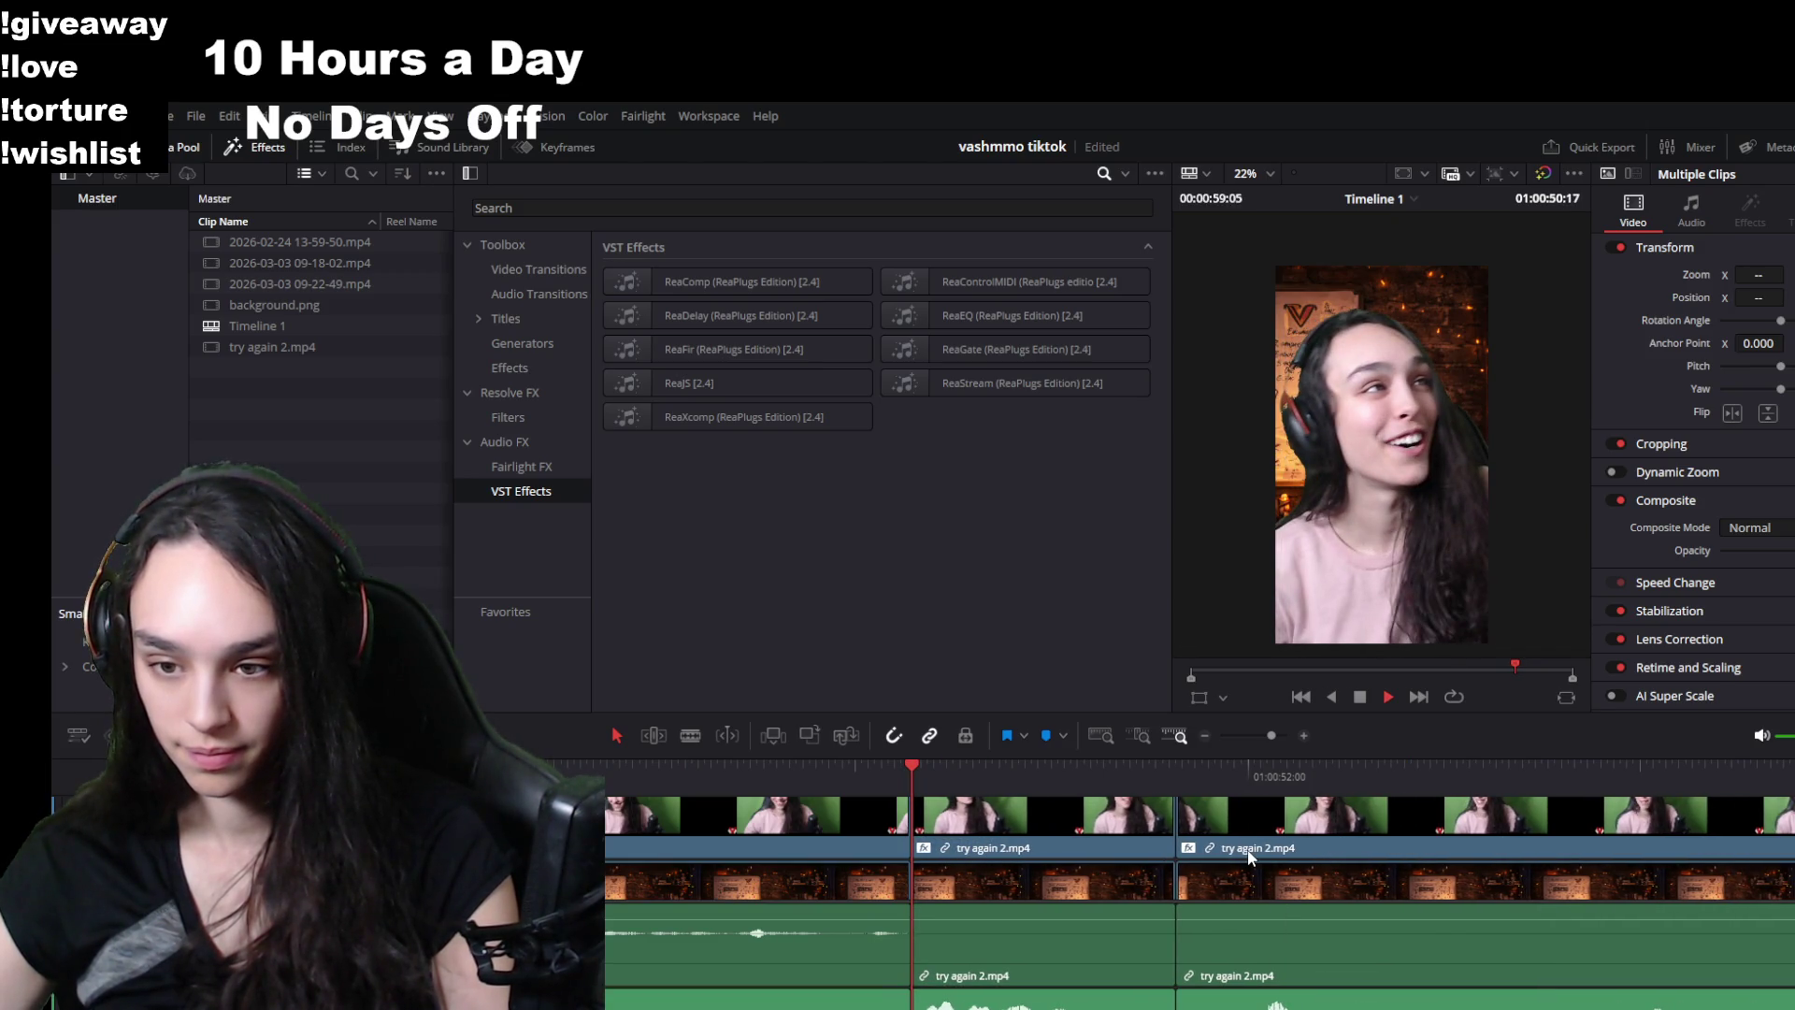
key("space")
scroll(1349, 937, "down", 3)
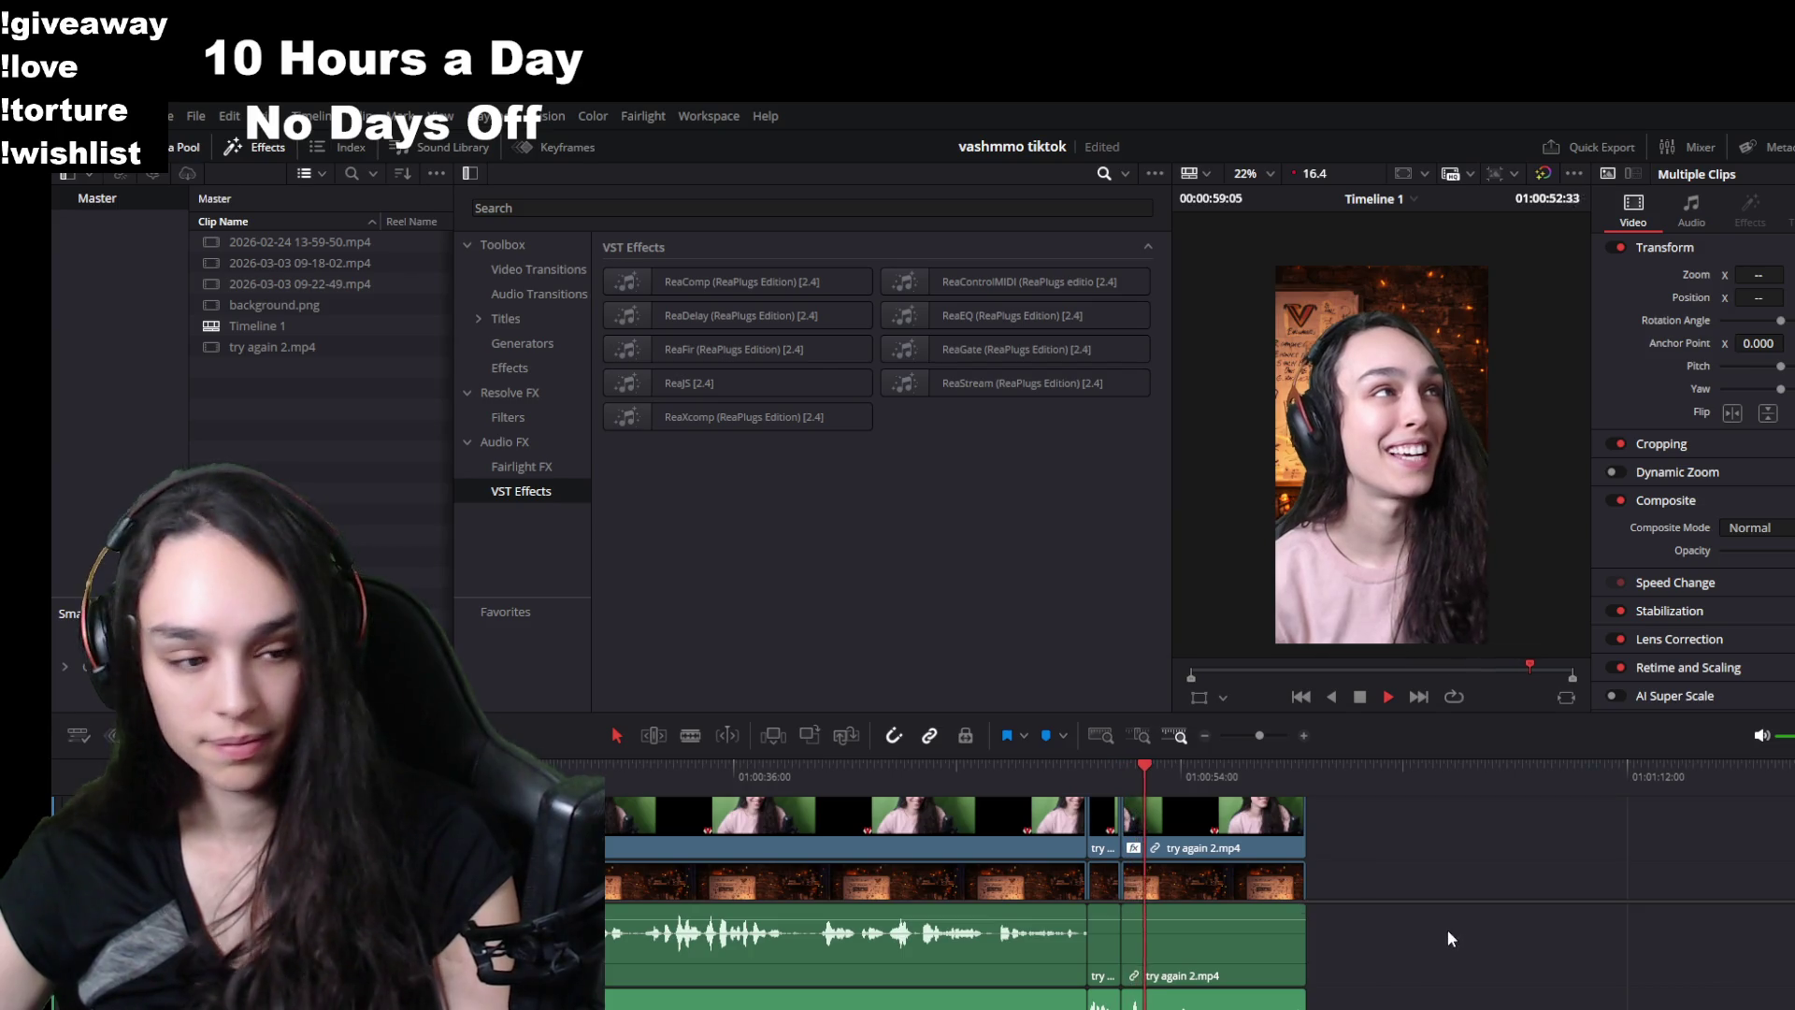
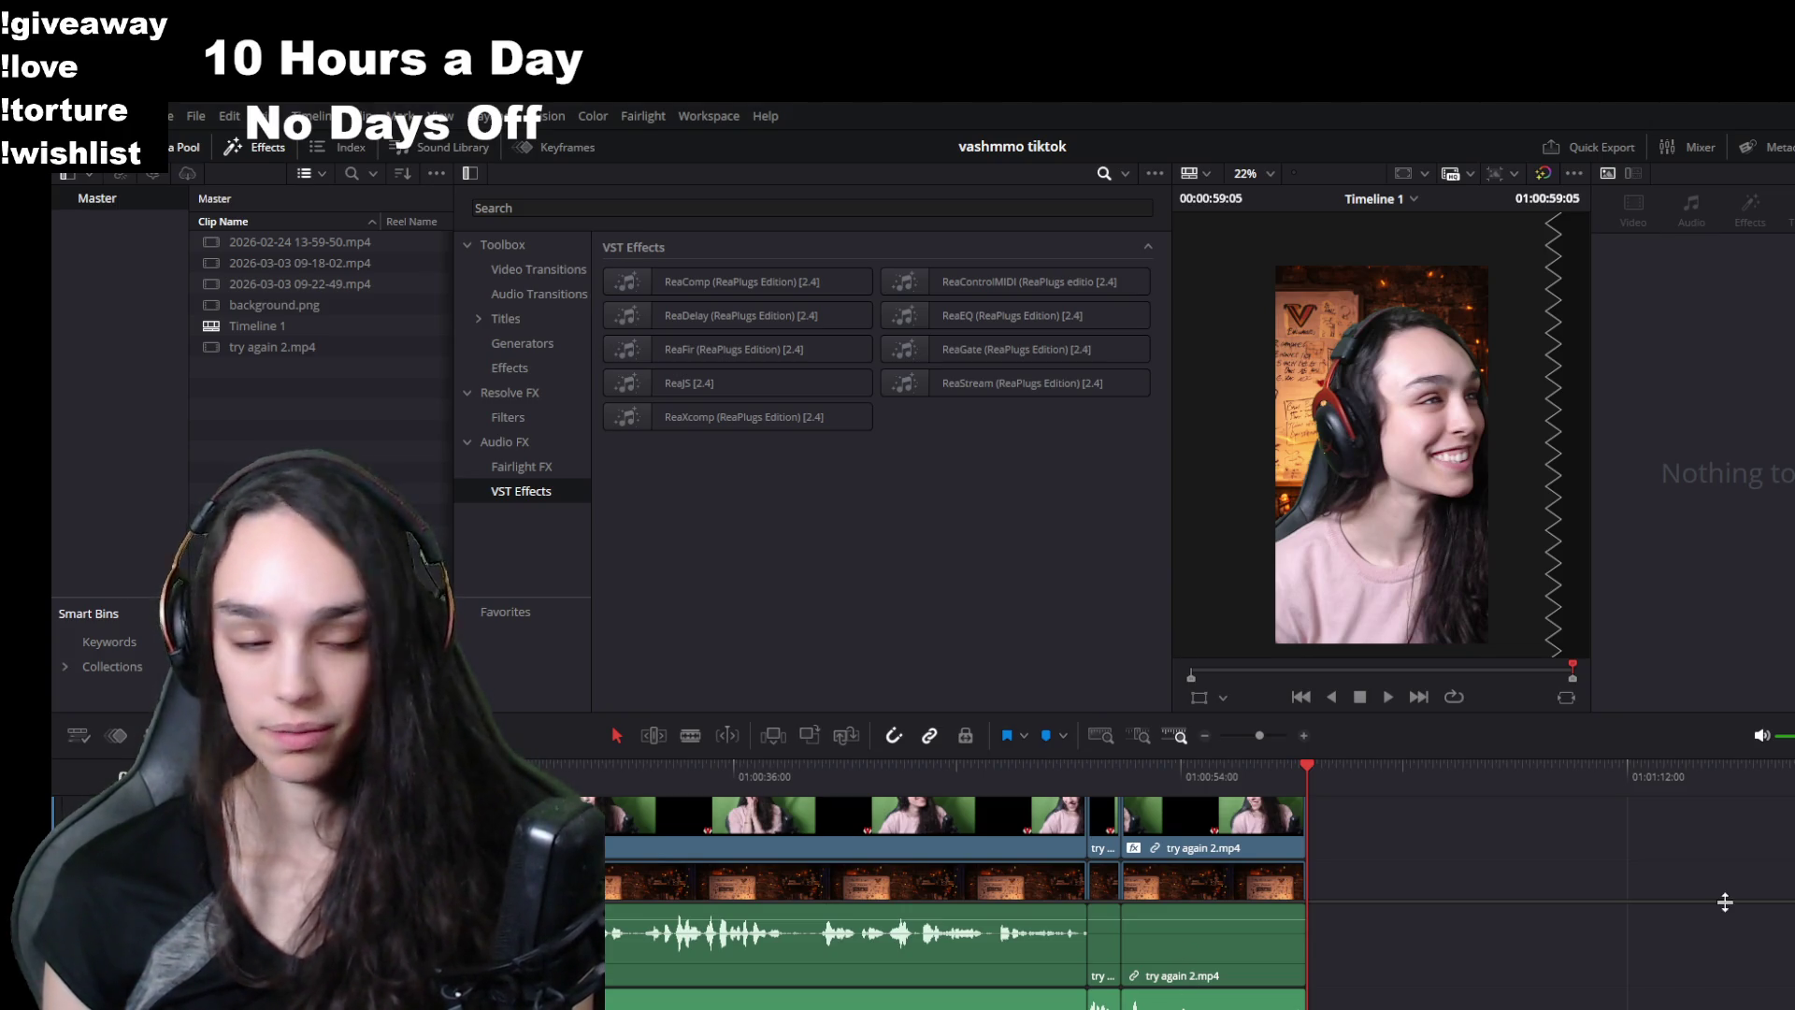
- Select try again 2.mp4, show its 3D Keyer settings and go to frame 01:00:04:20
left_click(621, 778)
left_click(690, 835)
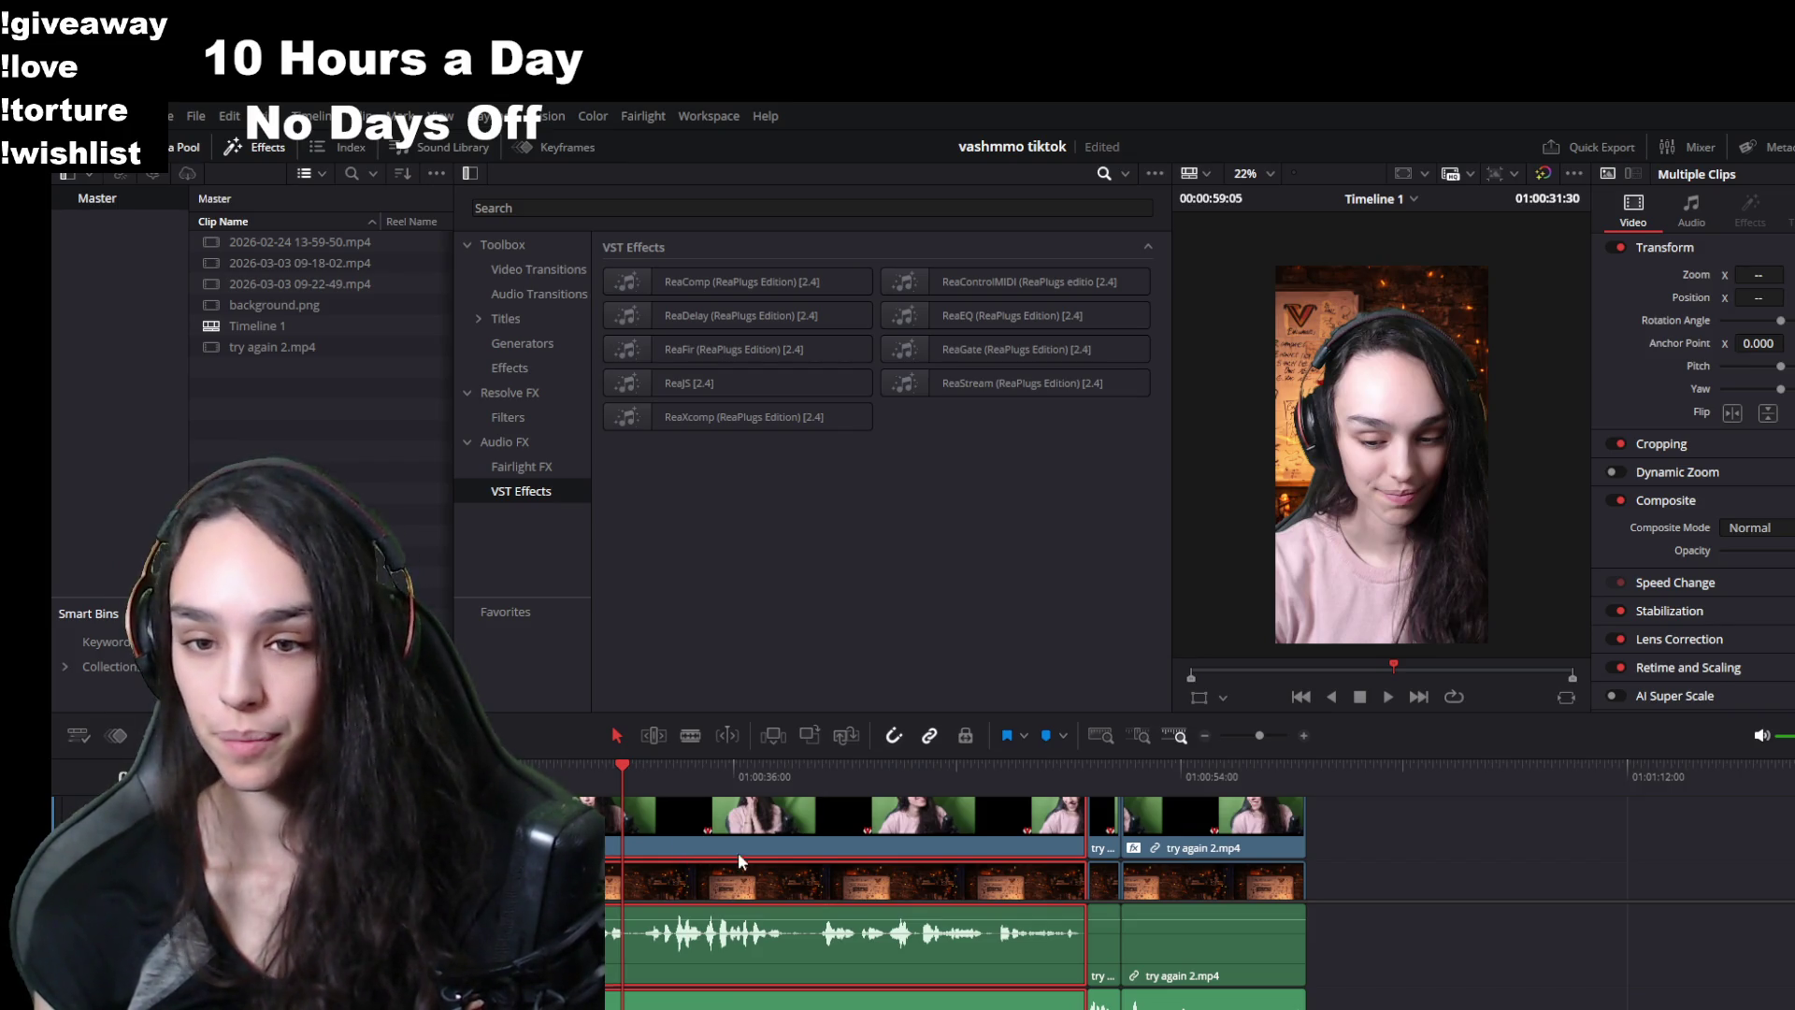
left_click(1321, 865)
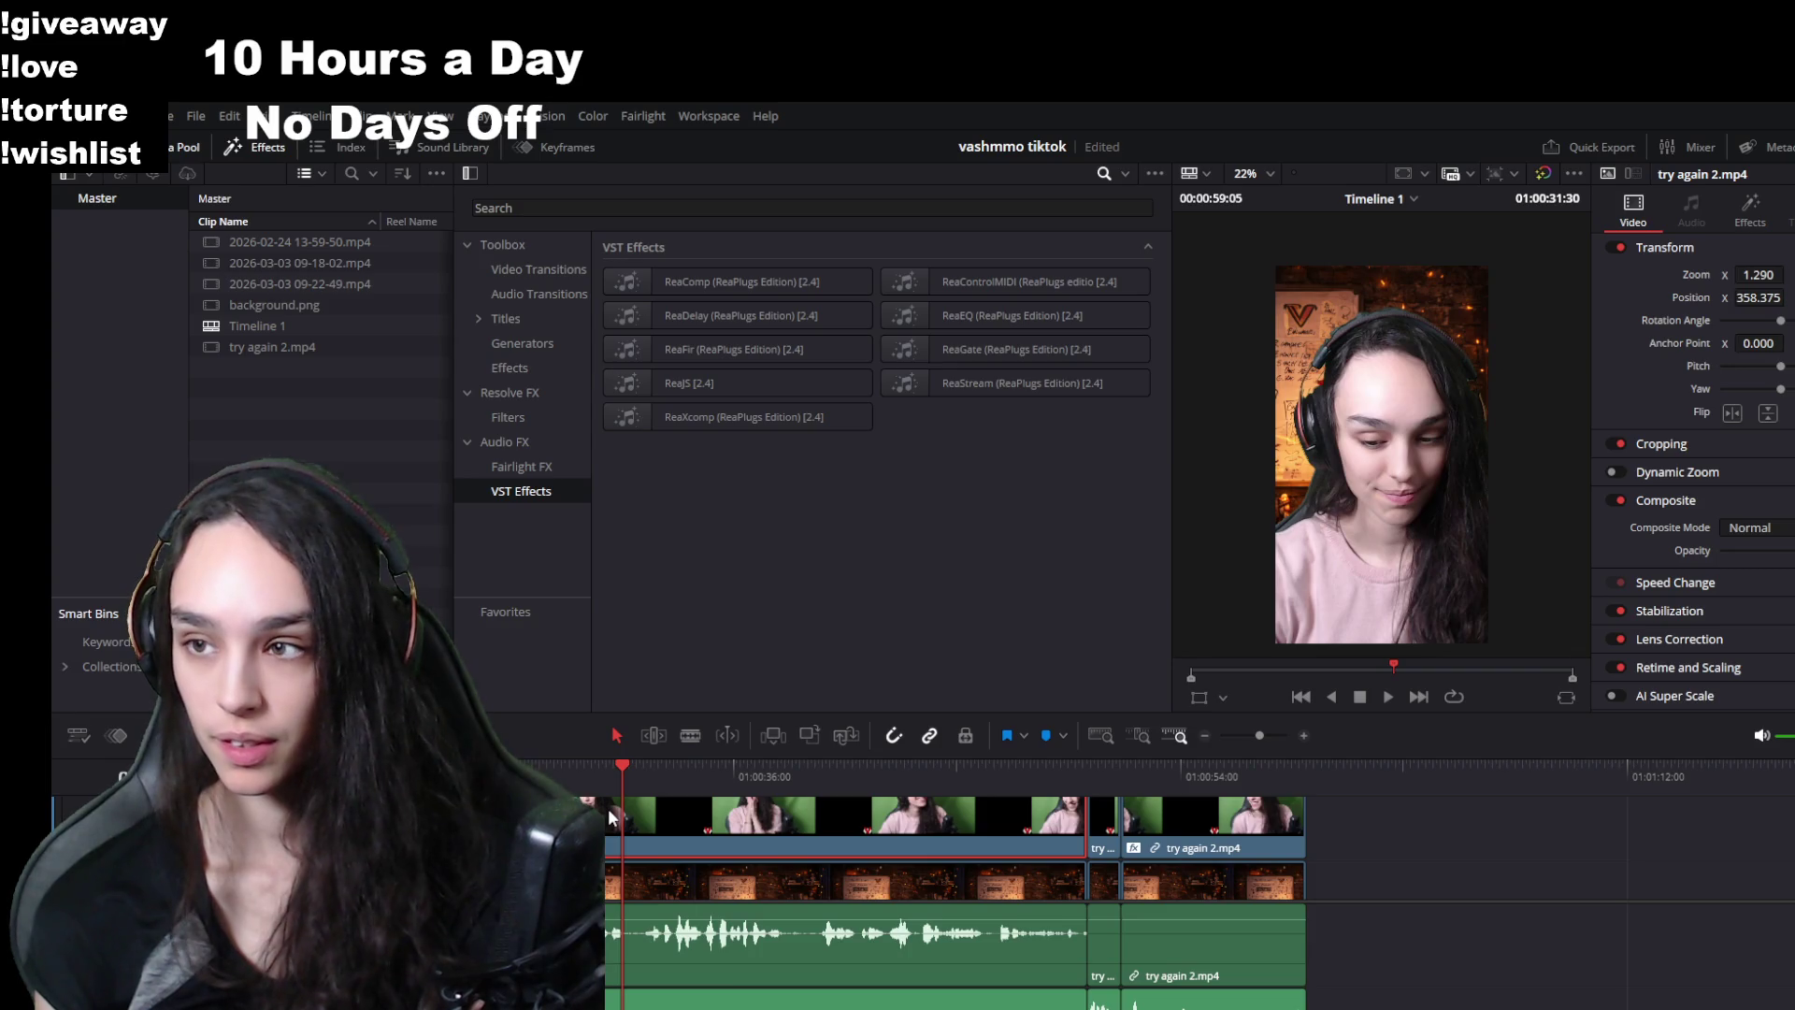
left_click(1749, 208)
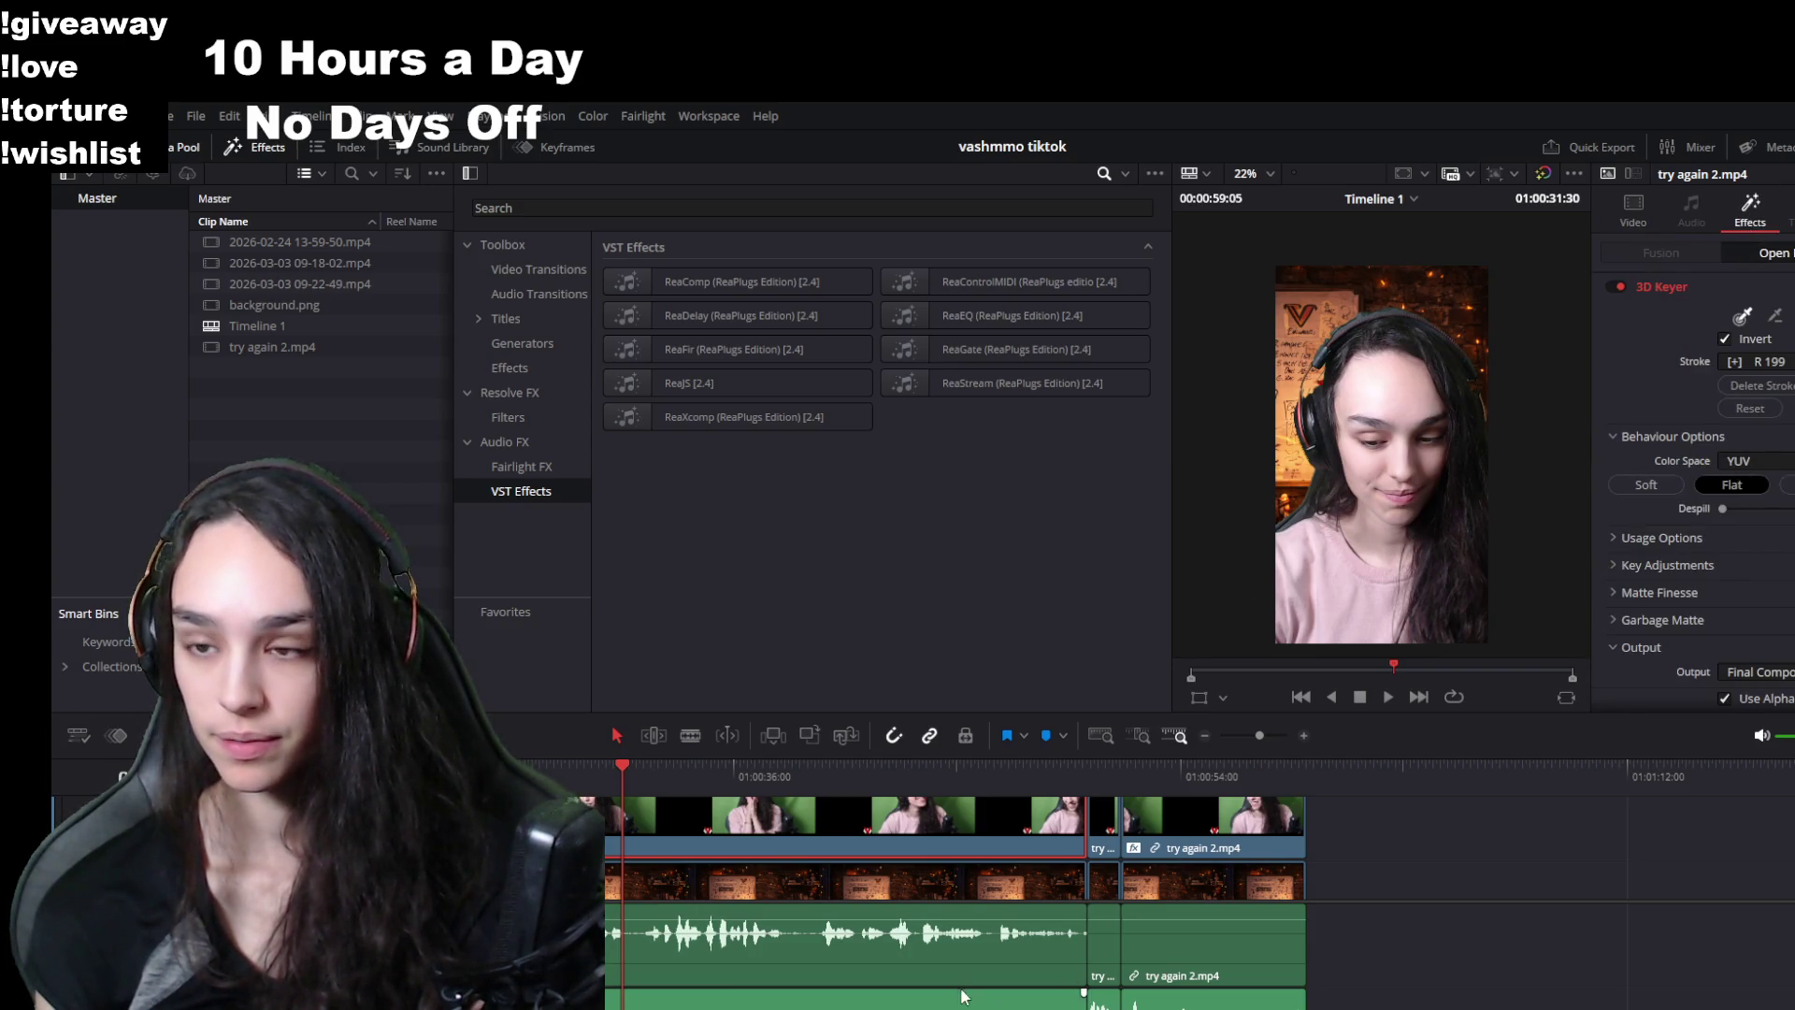
scroll(1146, 884, "left", 5)
left_click(409, 768)
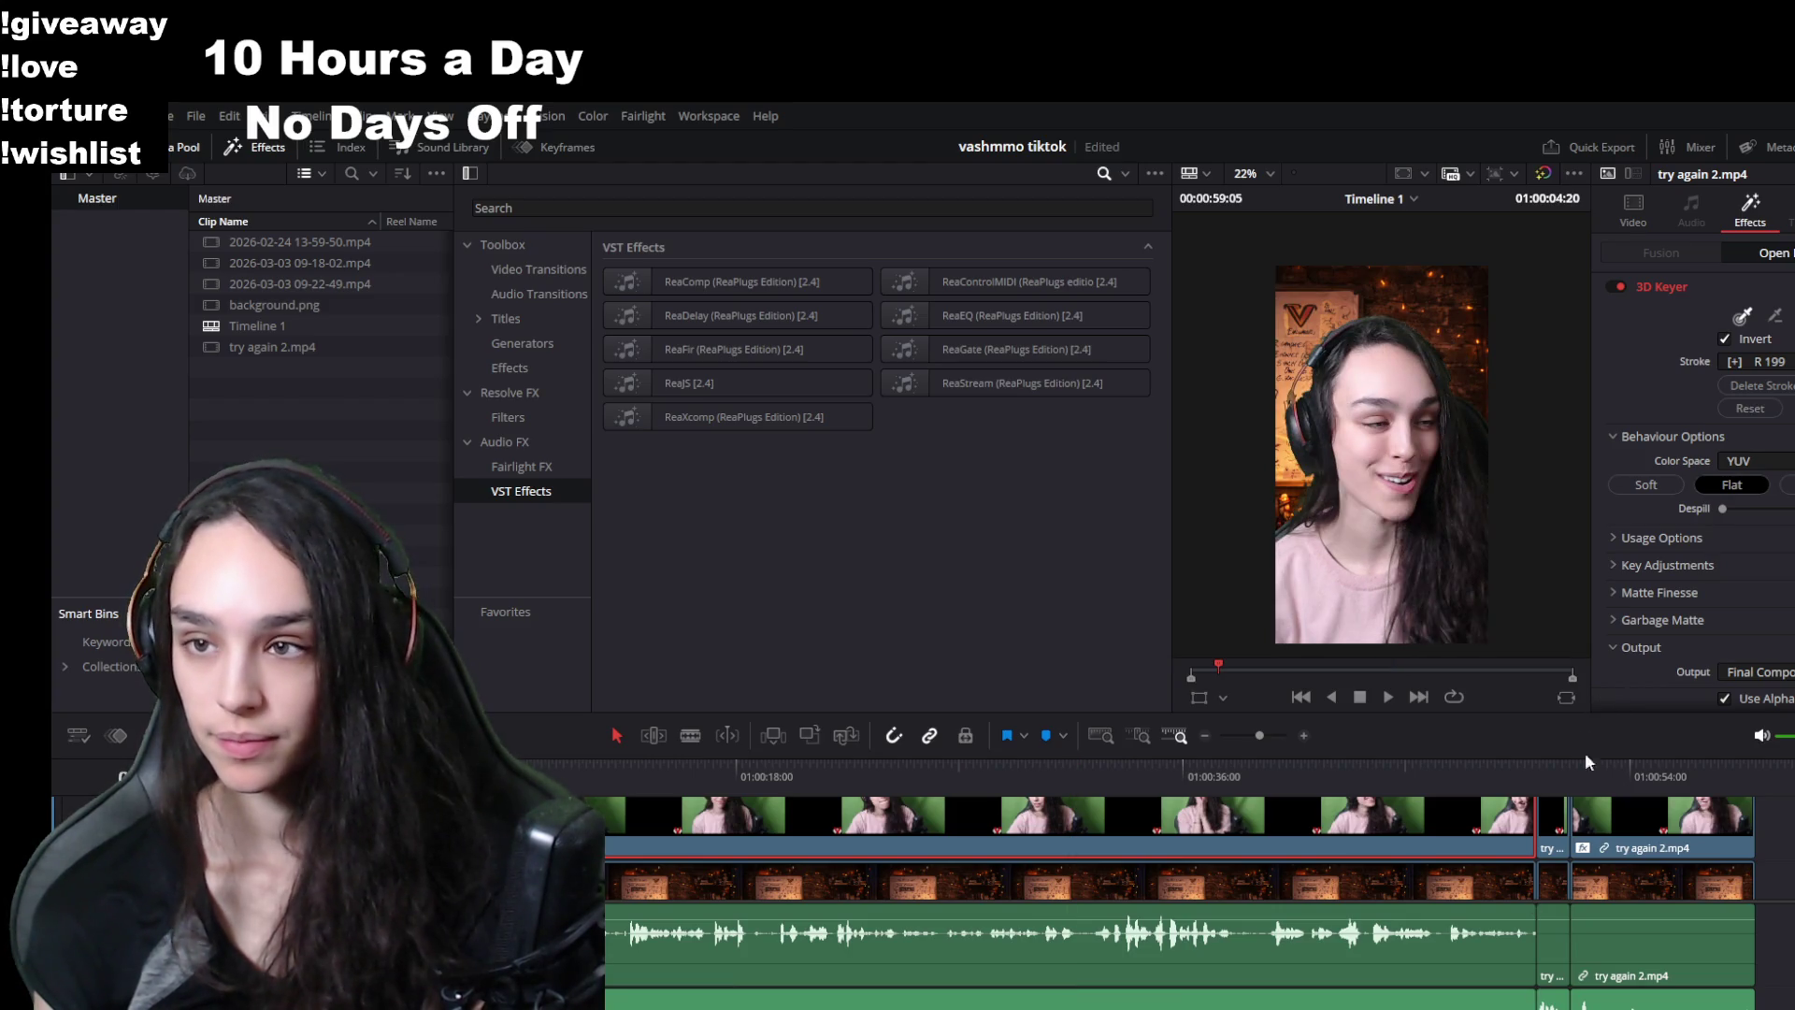
scroll(1384, 516, "up", 2)
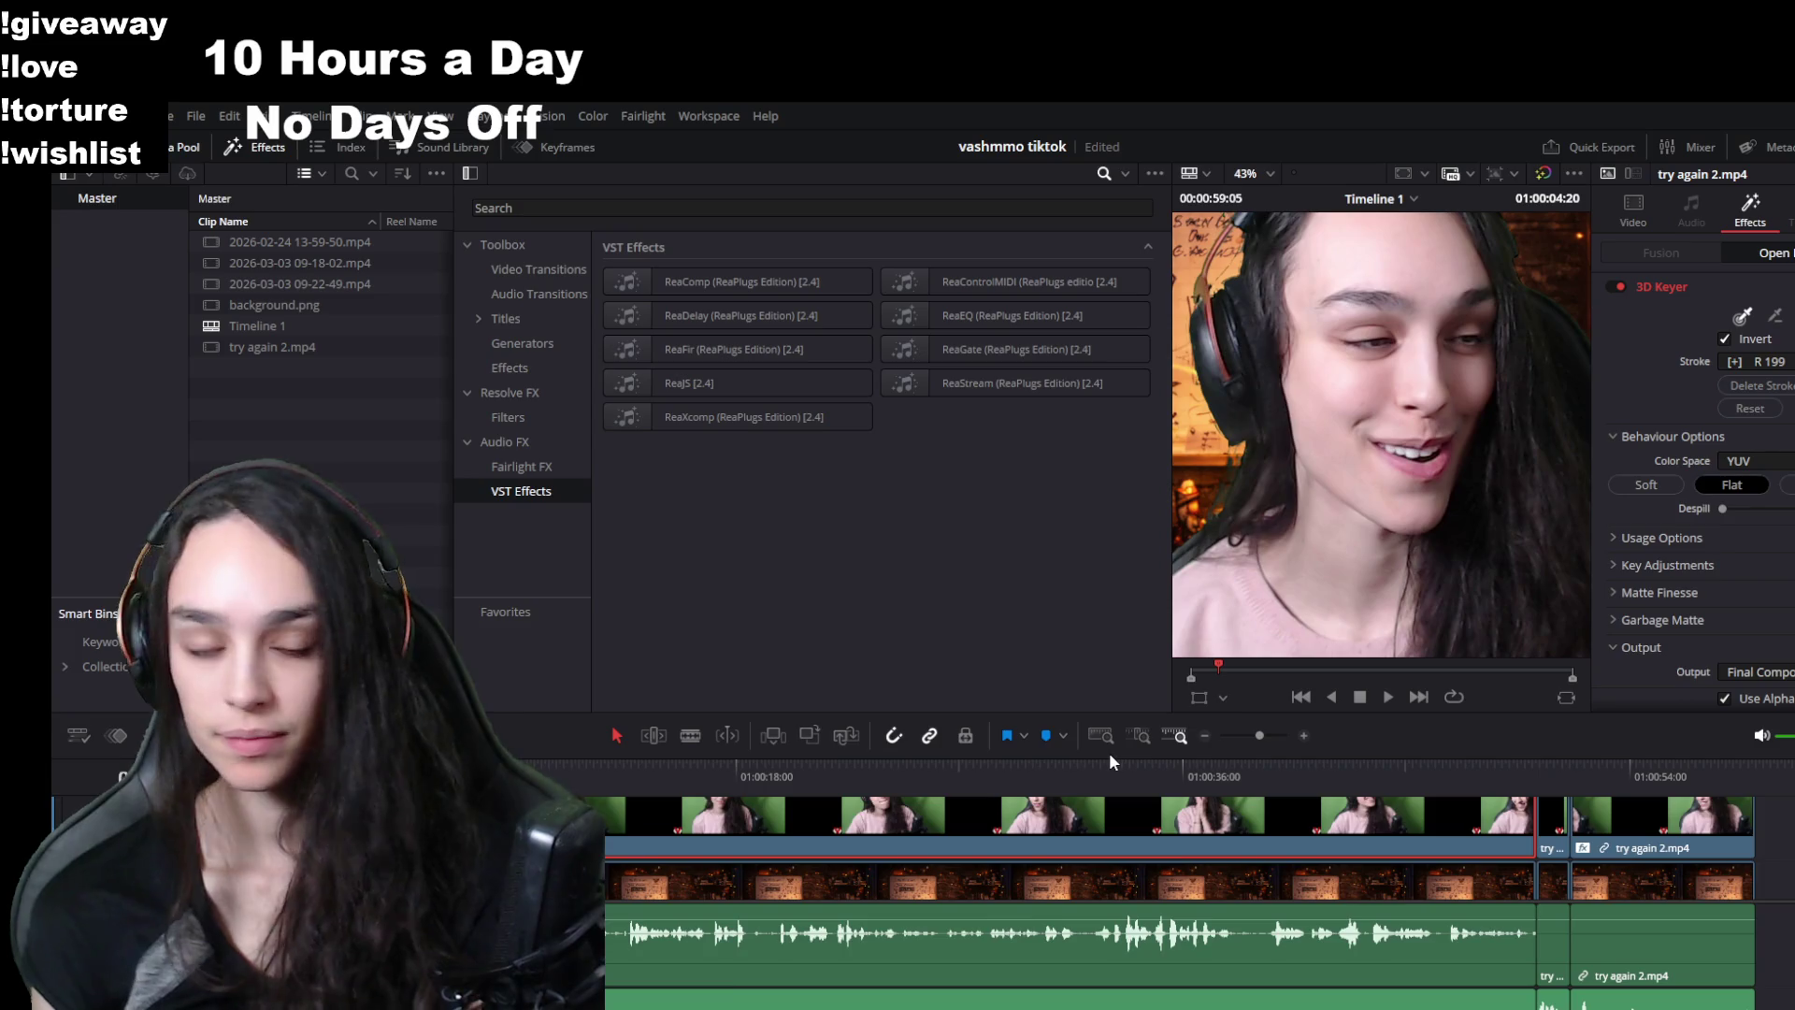
key("space")
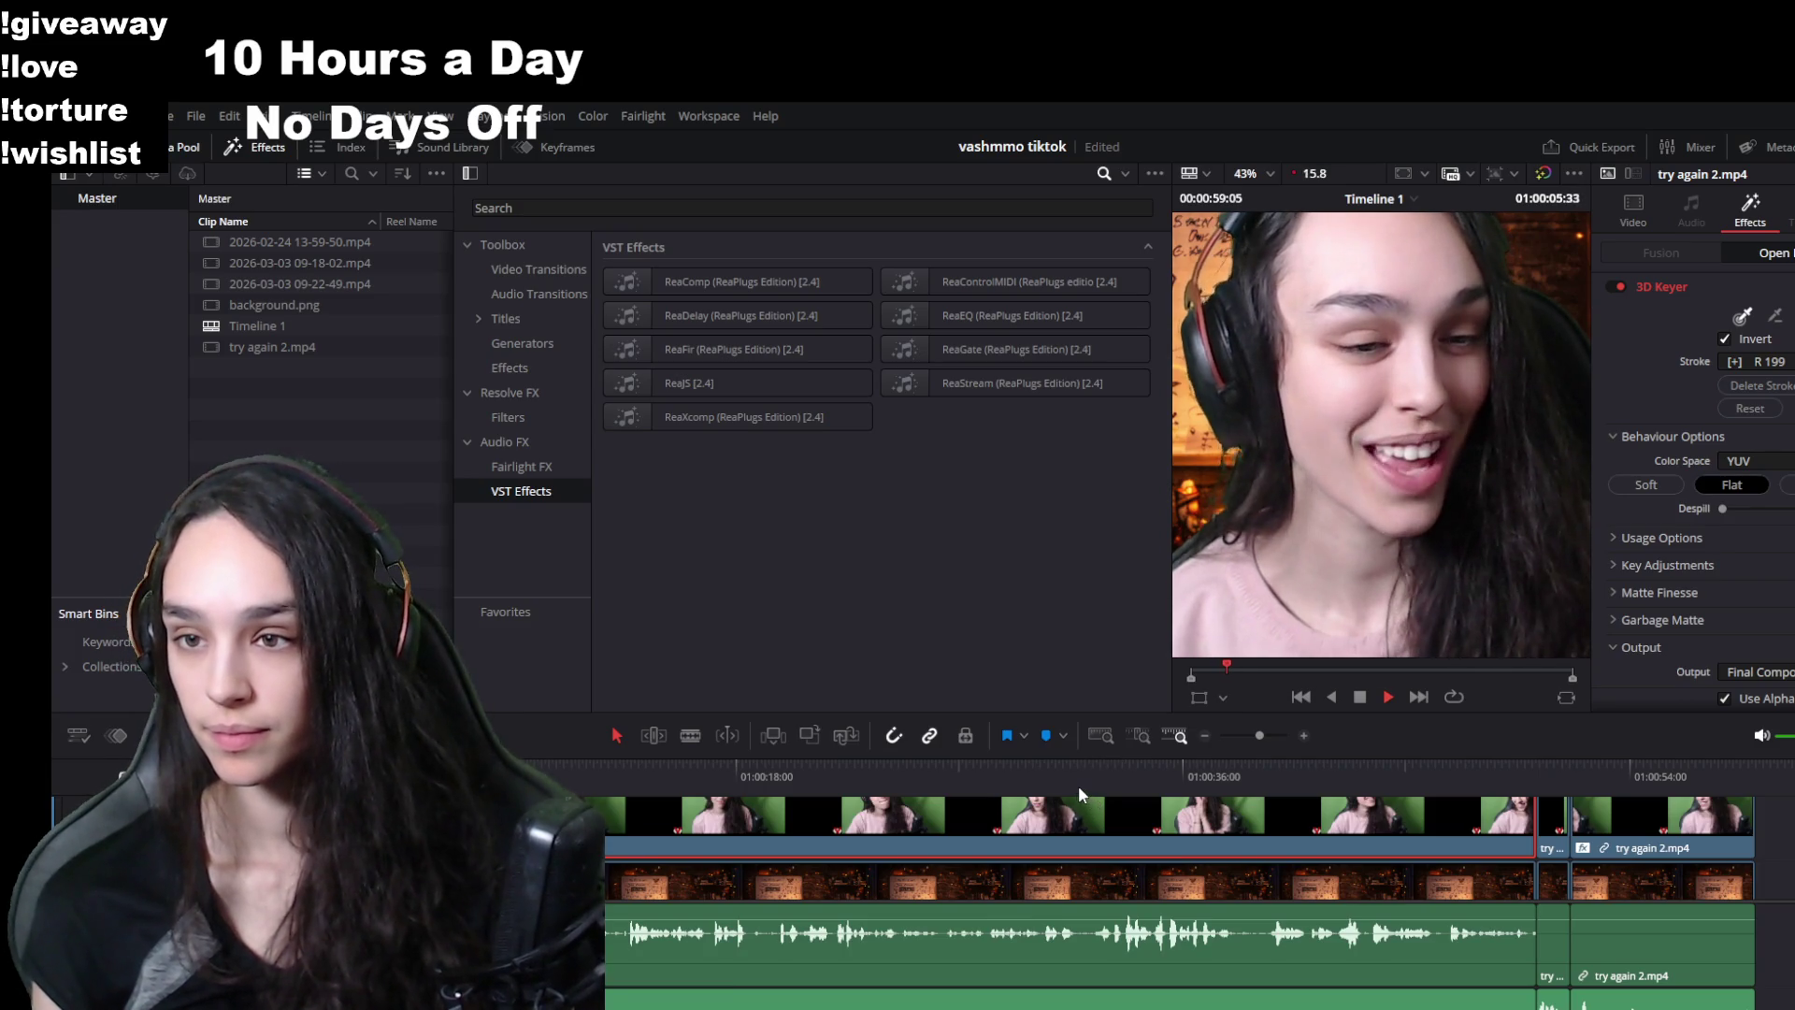
key("space")
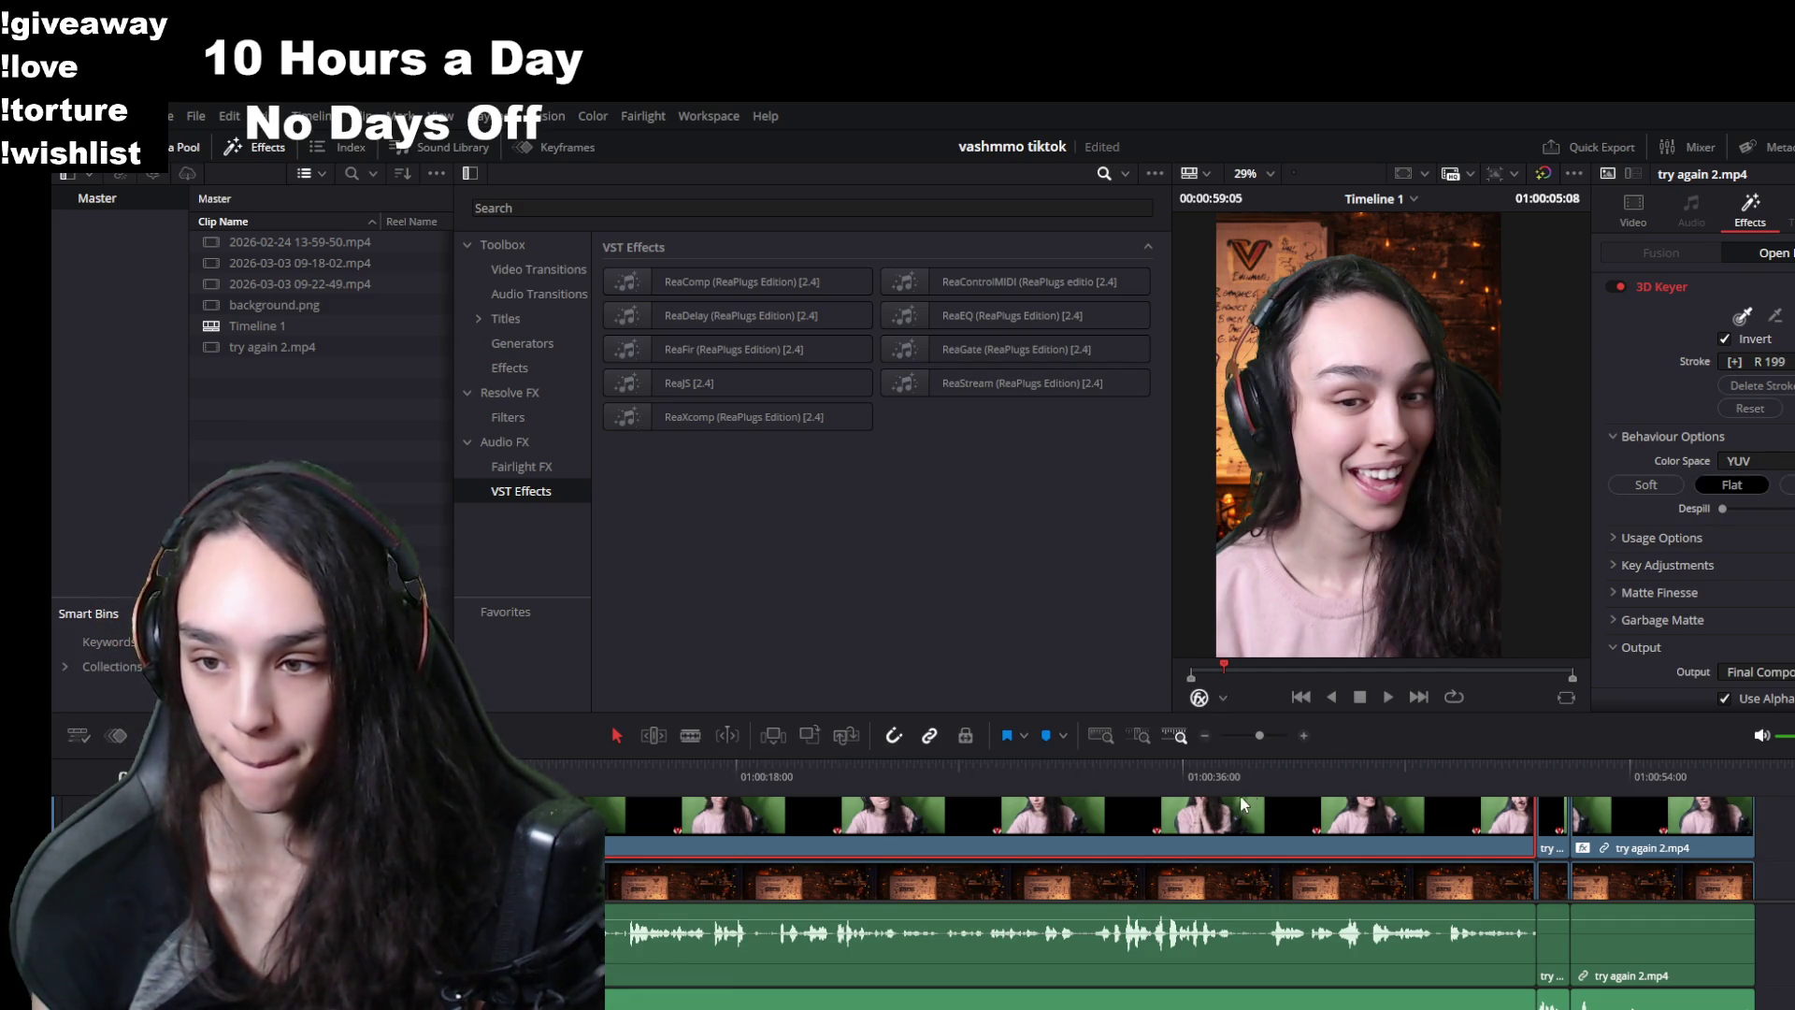
- Add a 3D Keyer stroke over the green background, save, then undo the stroke
mouse_move(1477, 329)
left_mouse_down()
mouse_move(1465, 304)
mouse_move(1294, 253)
mouse_move(1241, 307)
left_mouse_up()
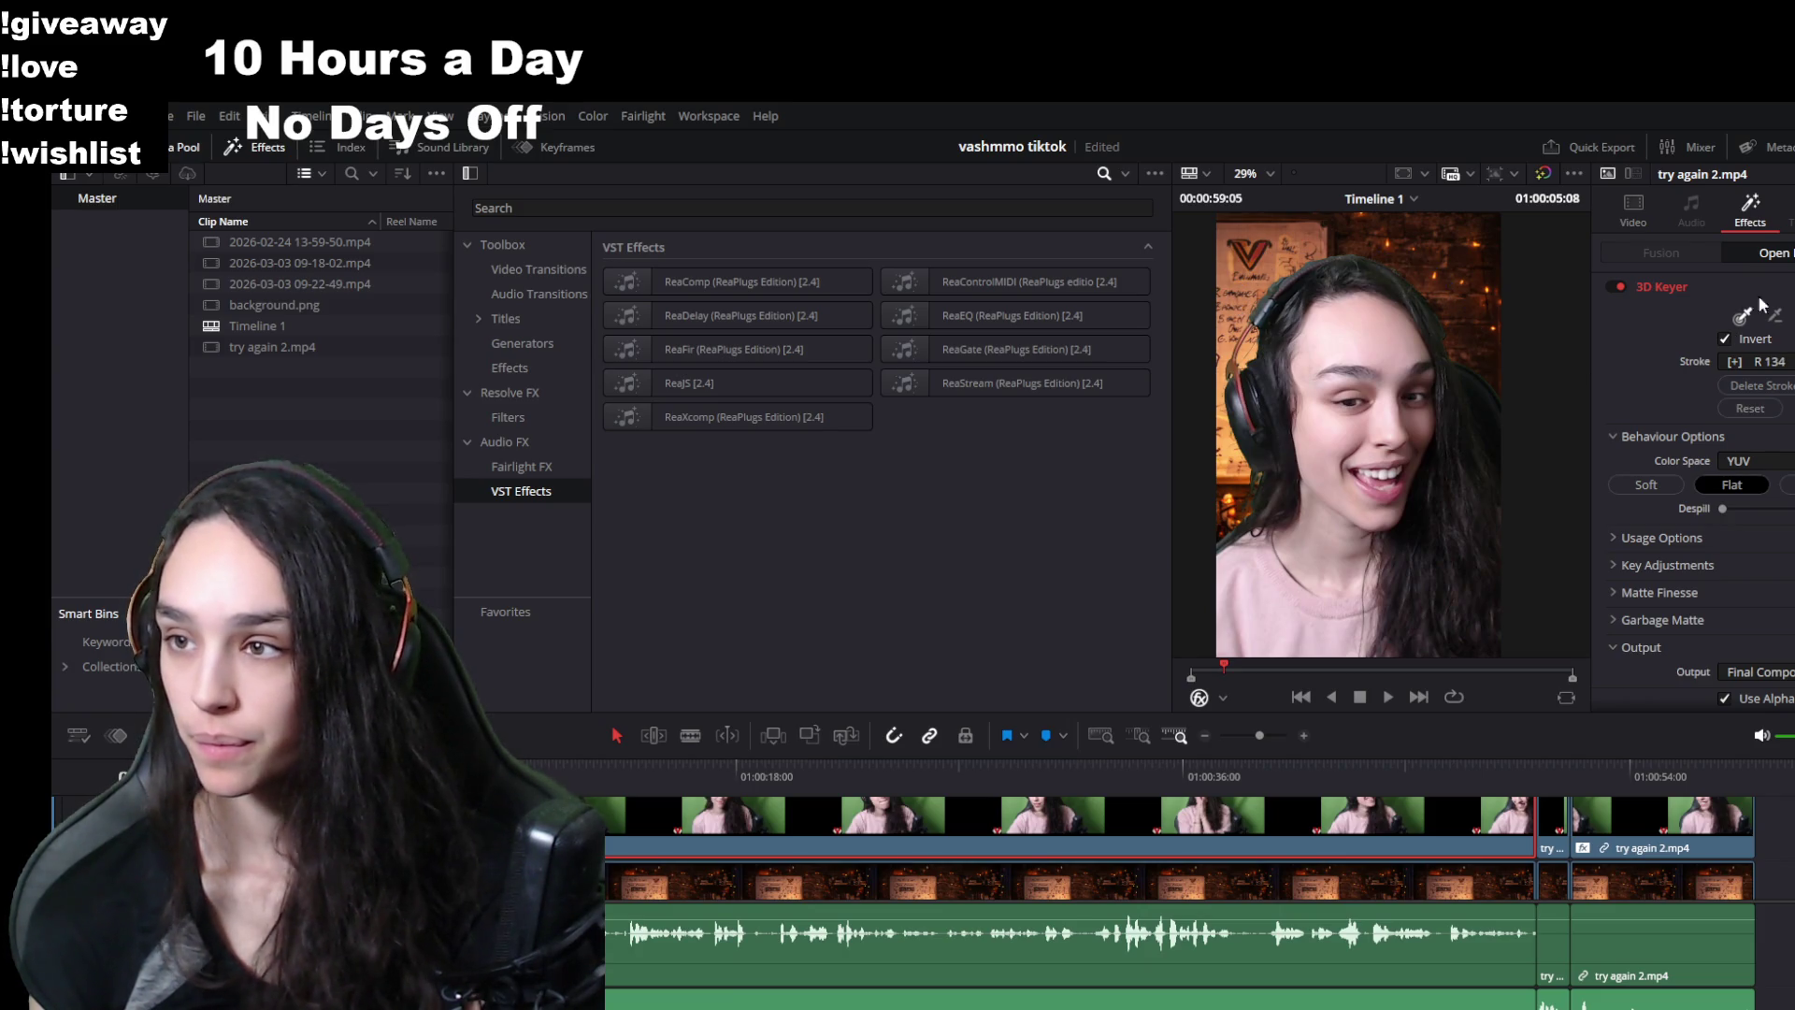
key("ctrl+s")
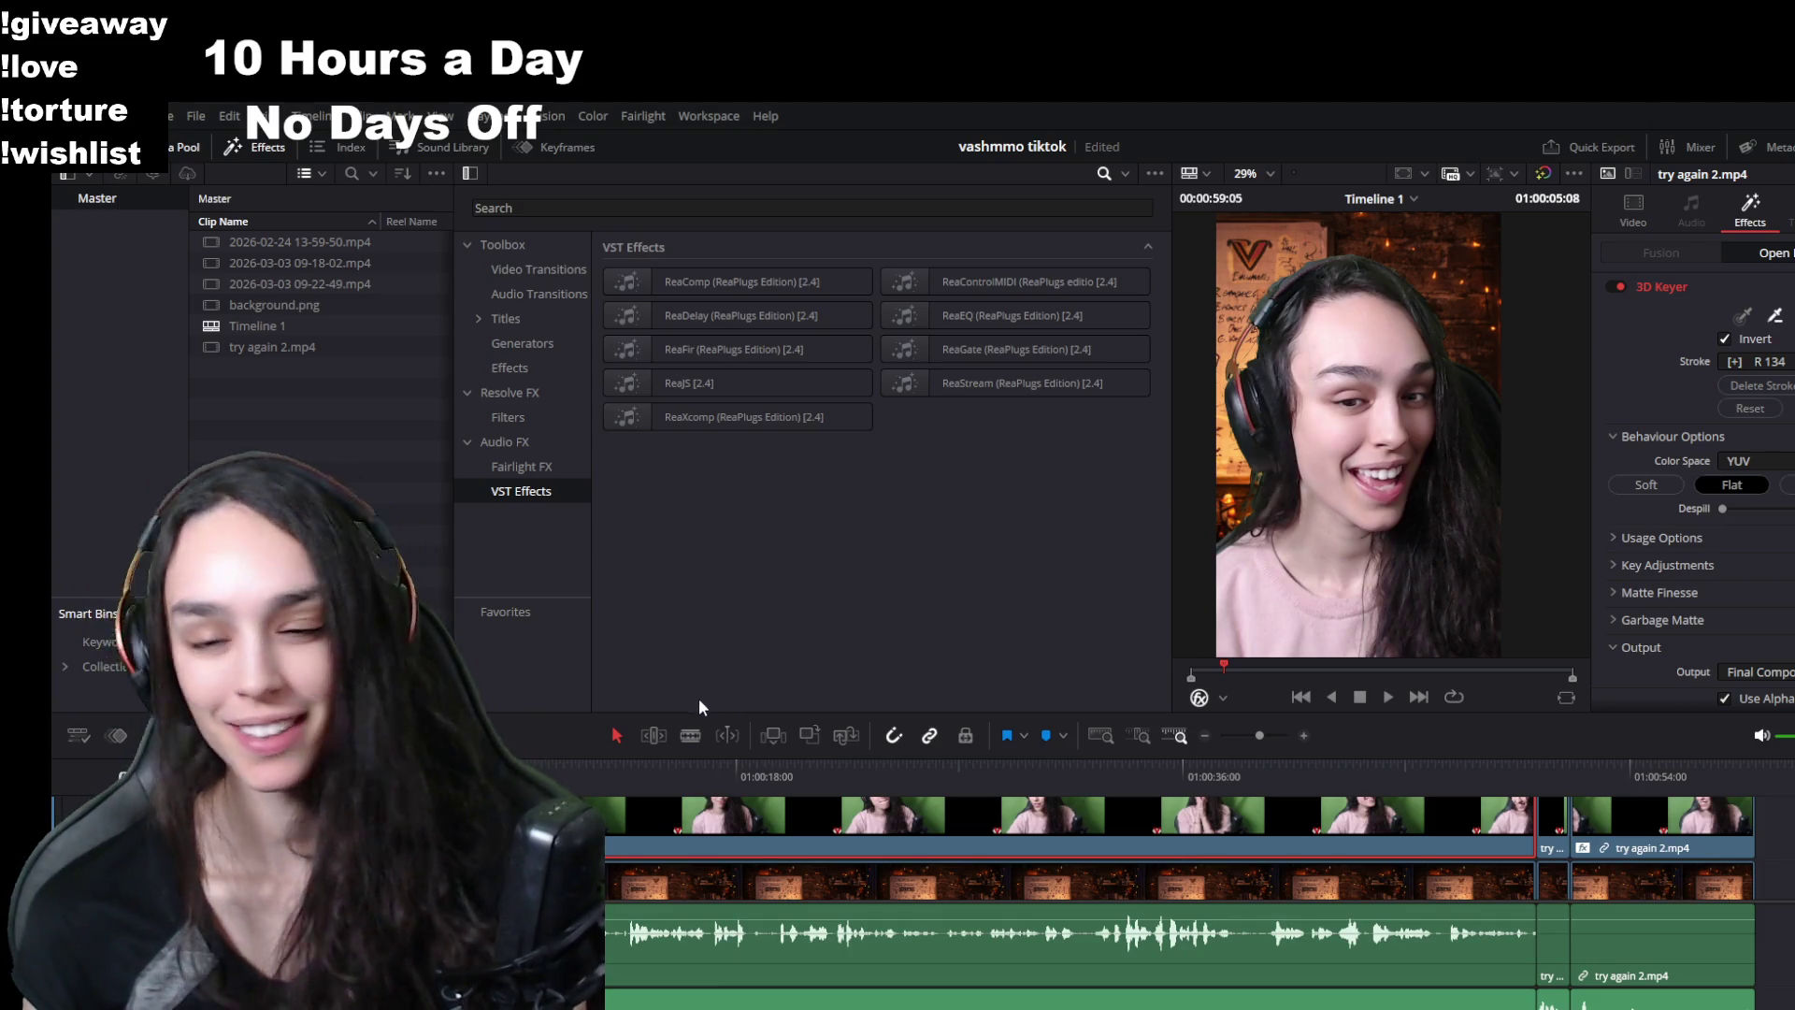
key("ctrl+a")
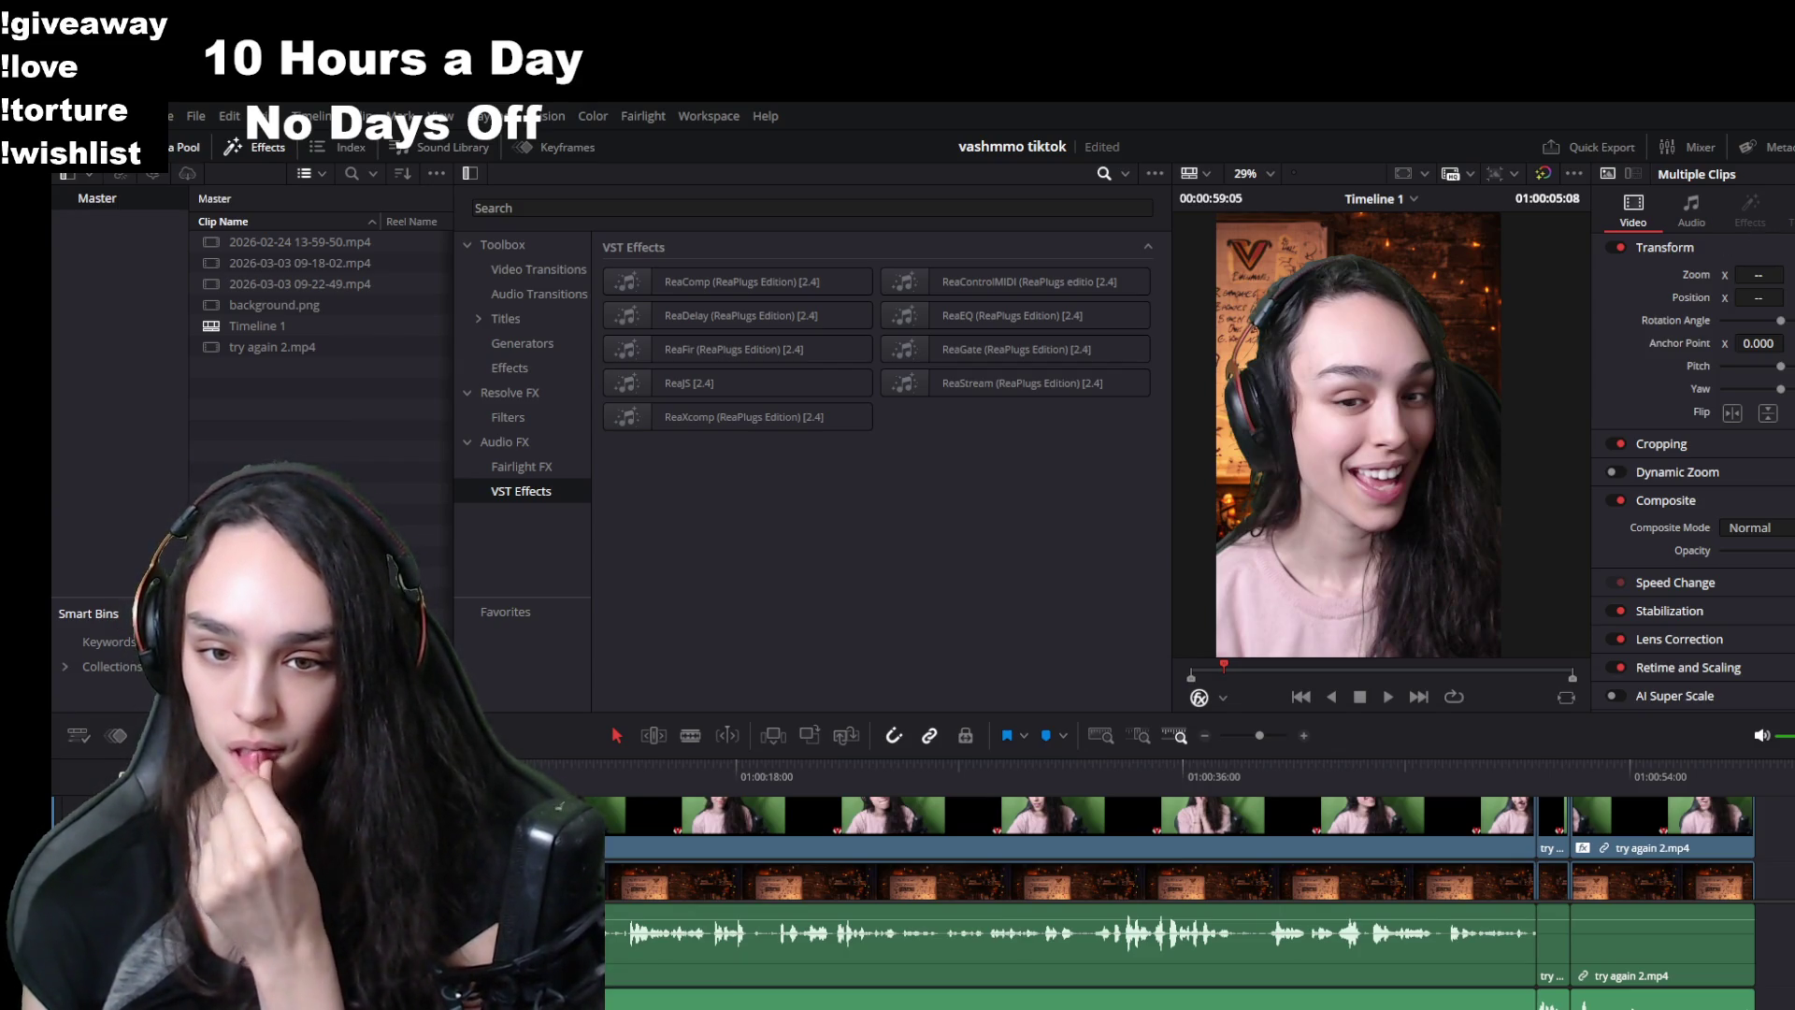
- Select try again 2.mp4 and sample green along the frame's top and right edges with the 3D Keyer
left_click(1496, 818)
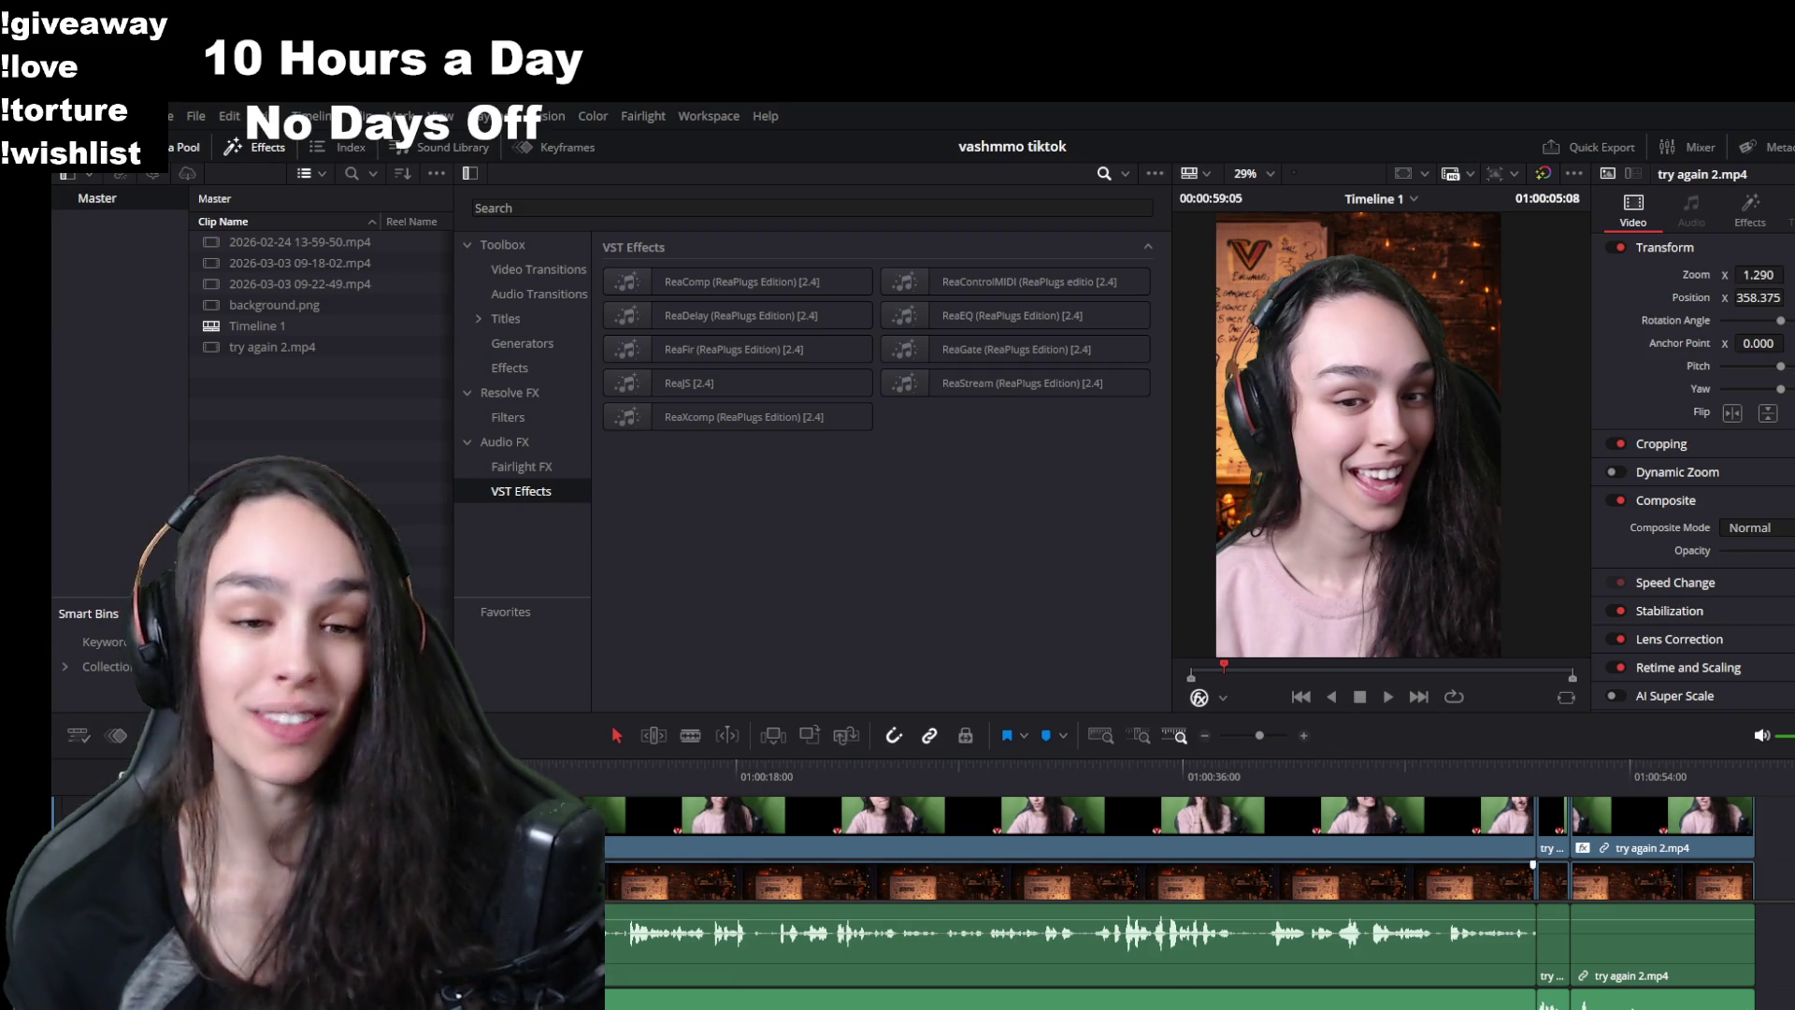
left_click(1496, 818)
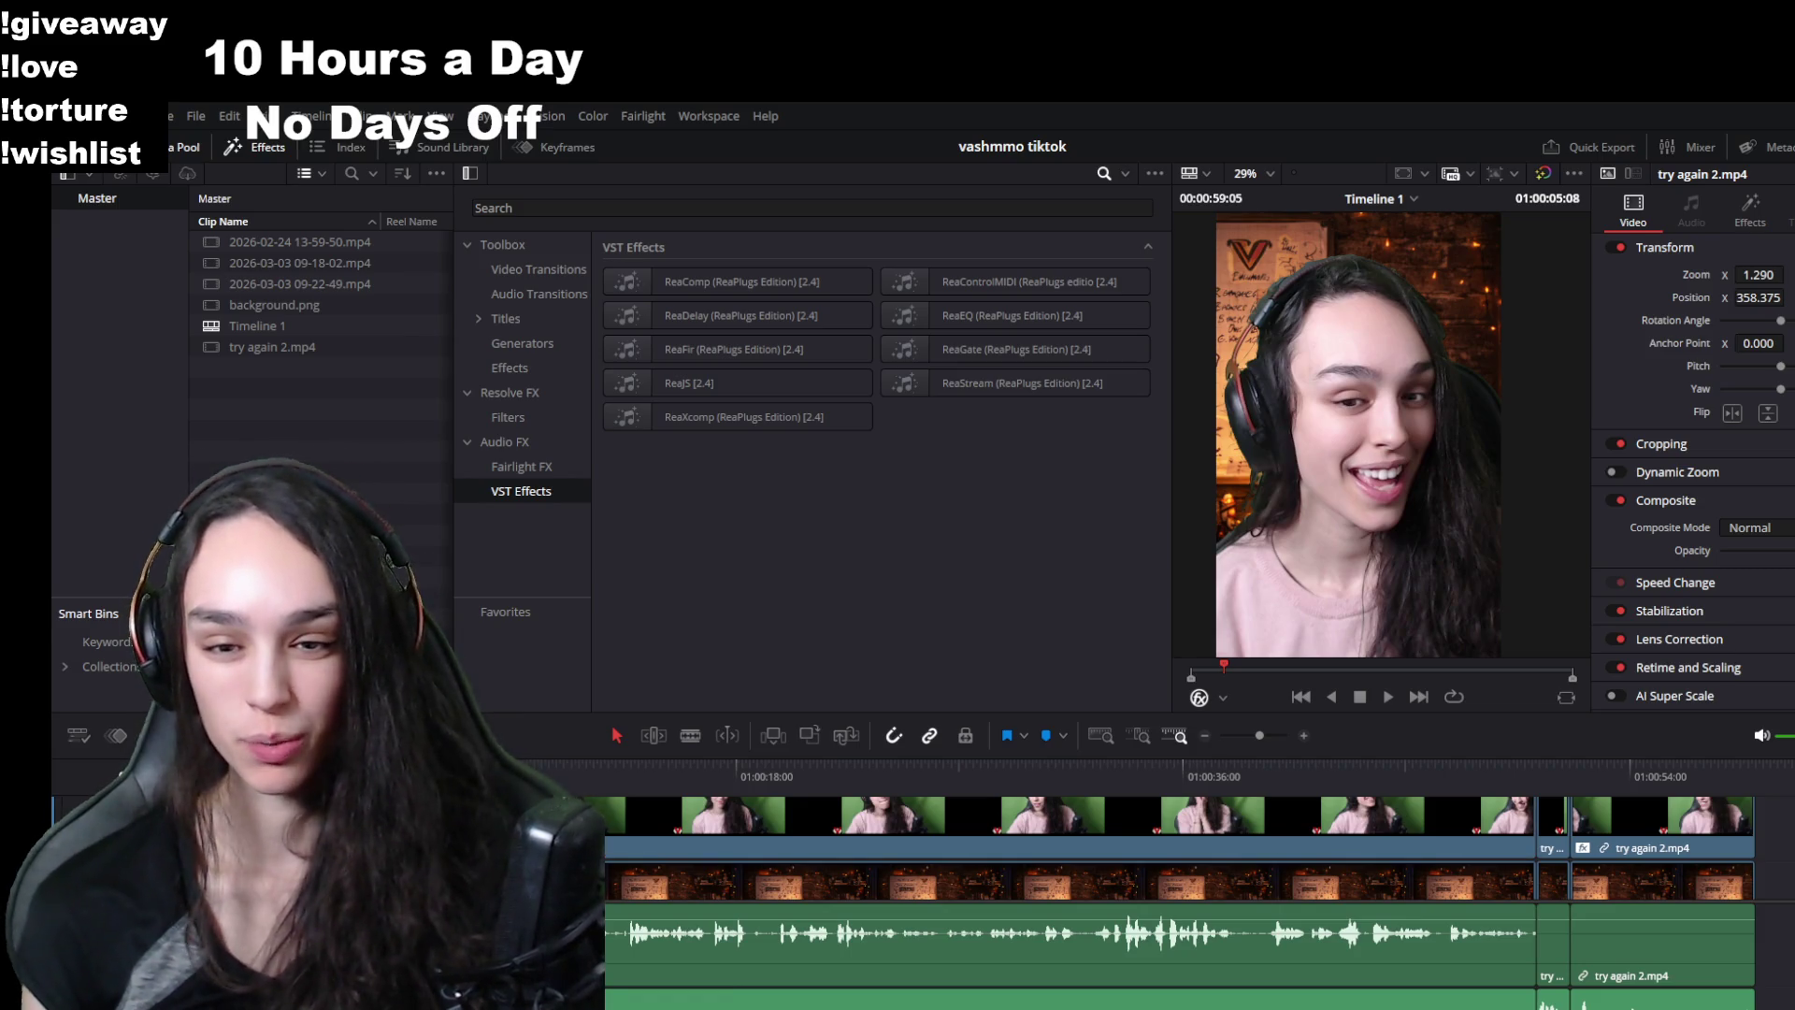
left_click(1750, 207)
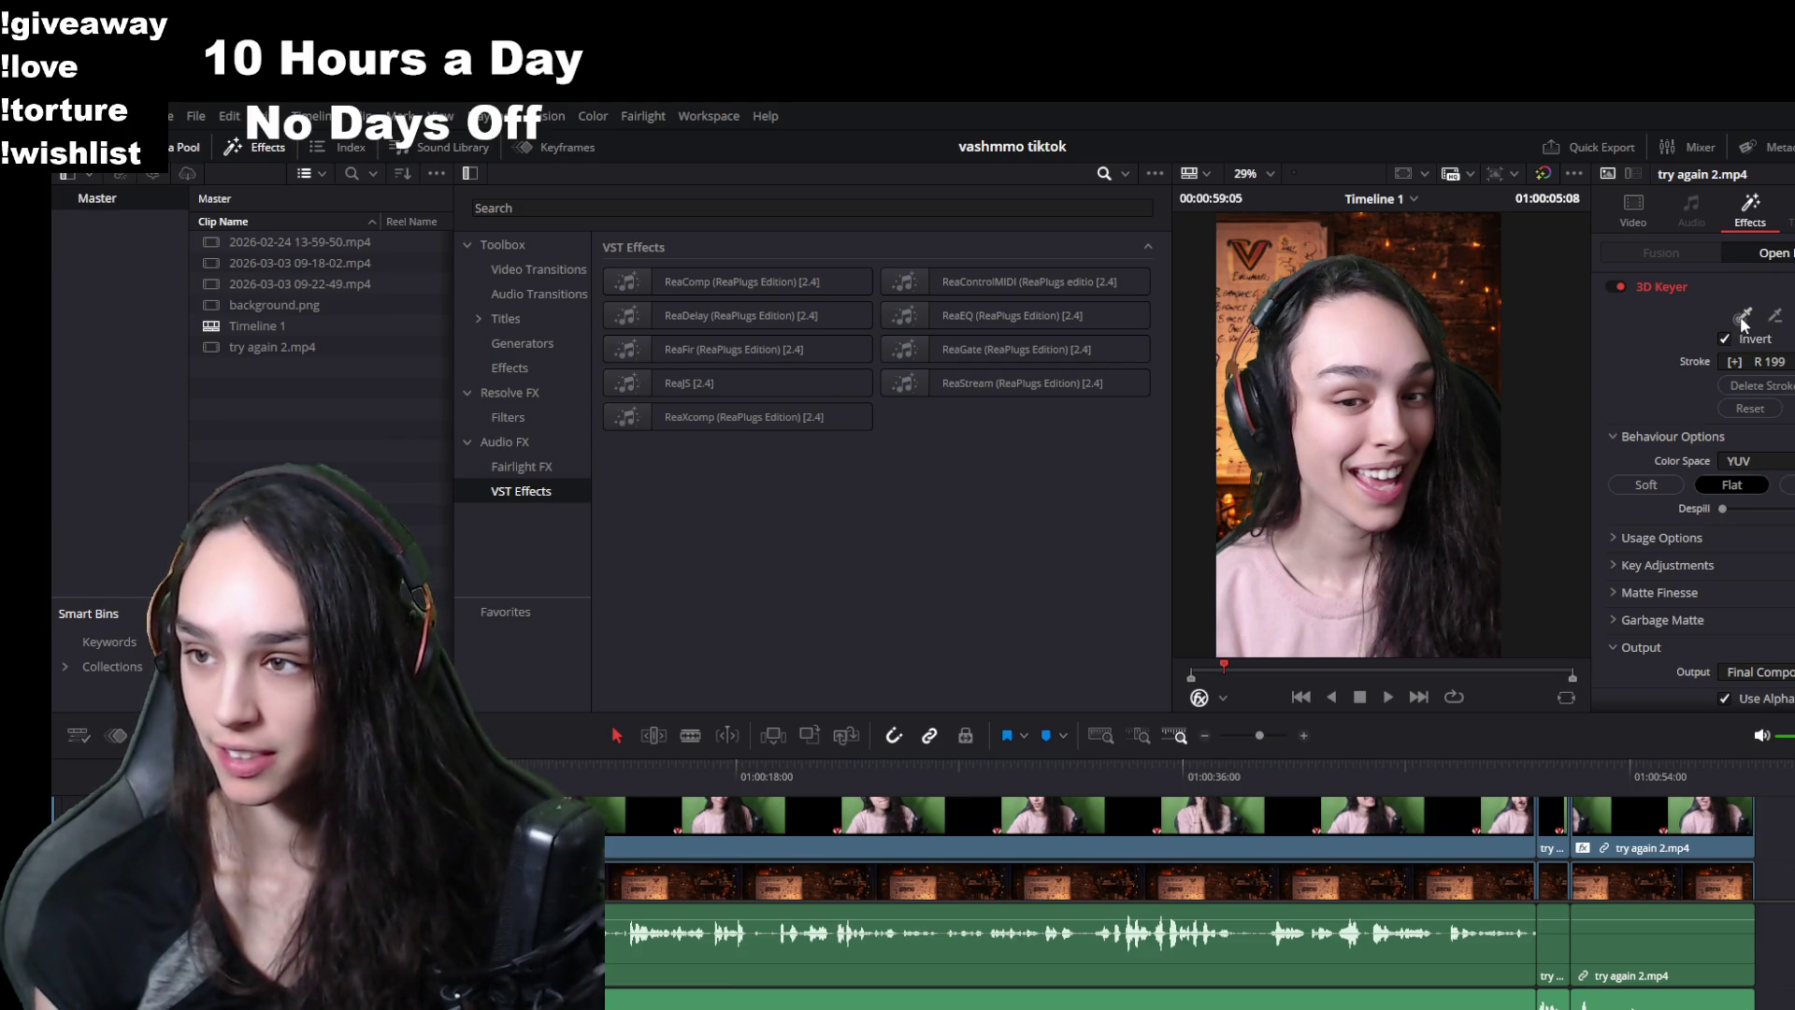
left_click_drag(1482, 282, 1328, 221)
mouse_move(1236, 274)
left_mouse_down()
mouse_move(1393, 238)
mouse_move(1479, 316)
mouse_move(1505, 374)
left_mouse_up()
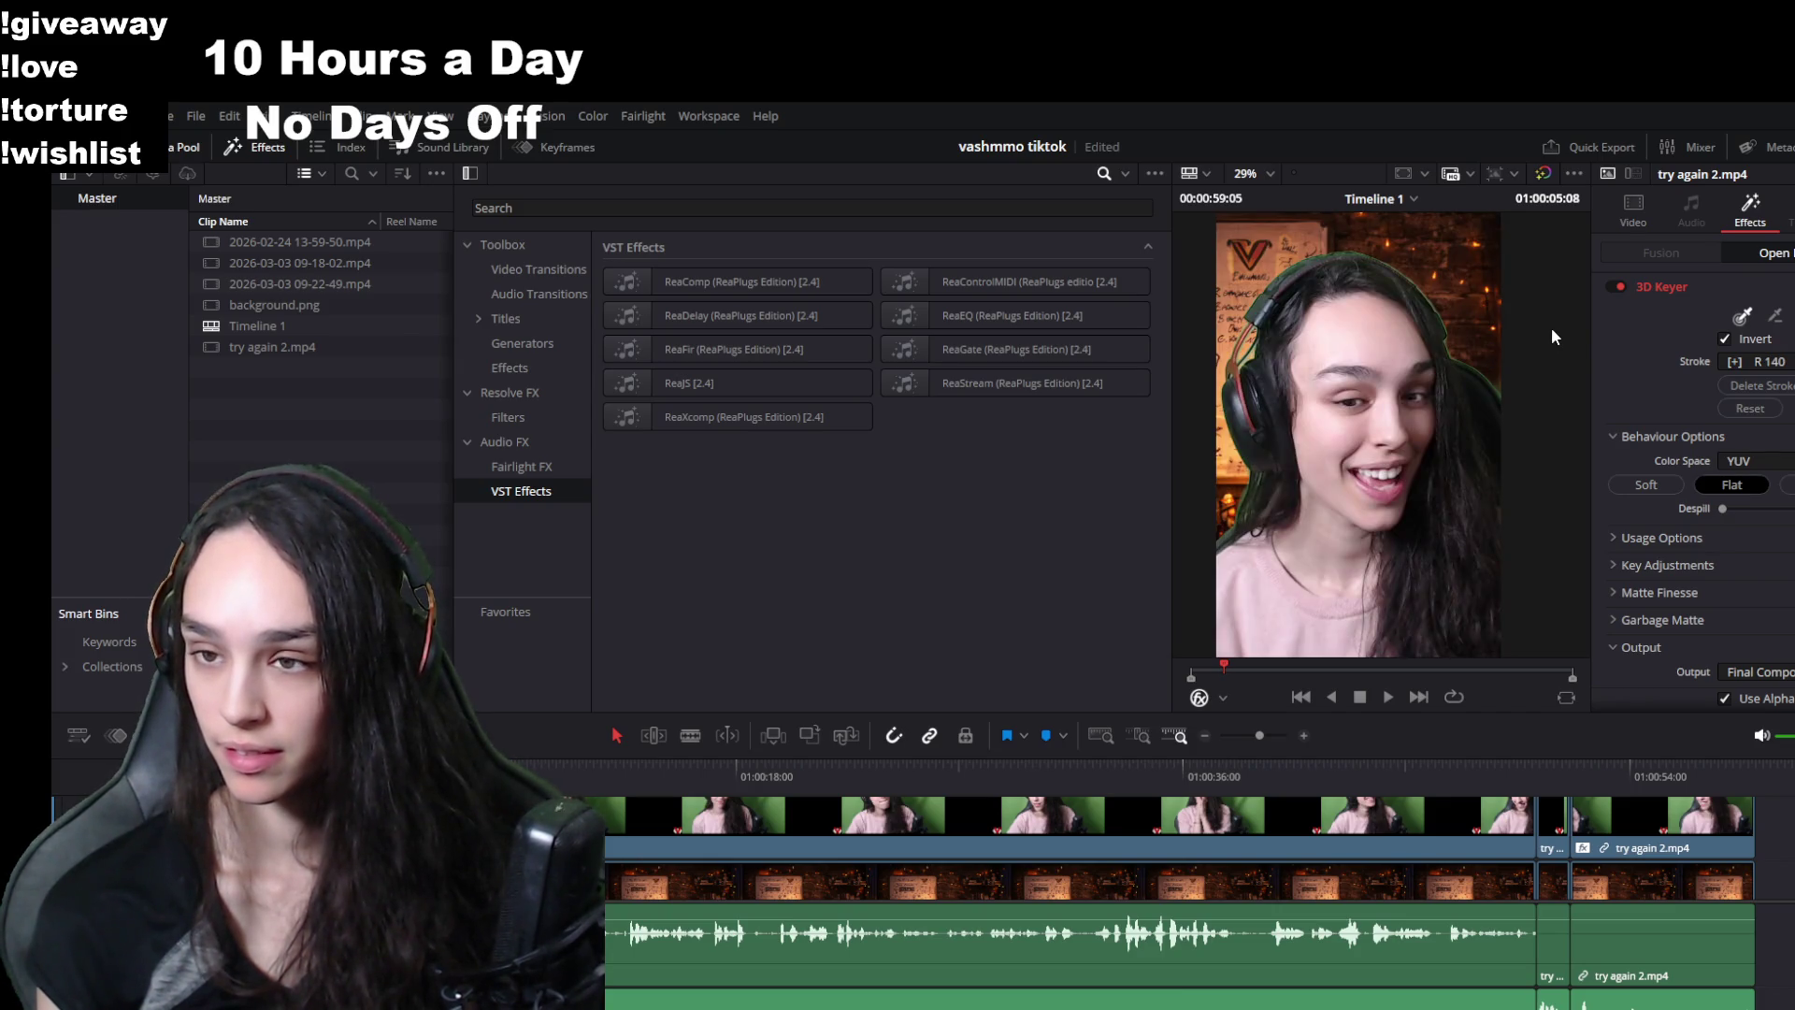
- Save the project and play back briefly to check the key
key("ctrl+s")
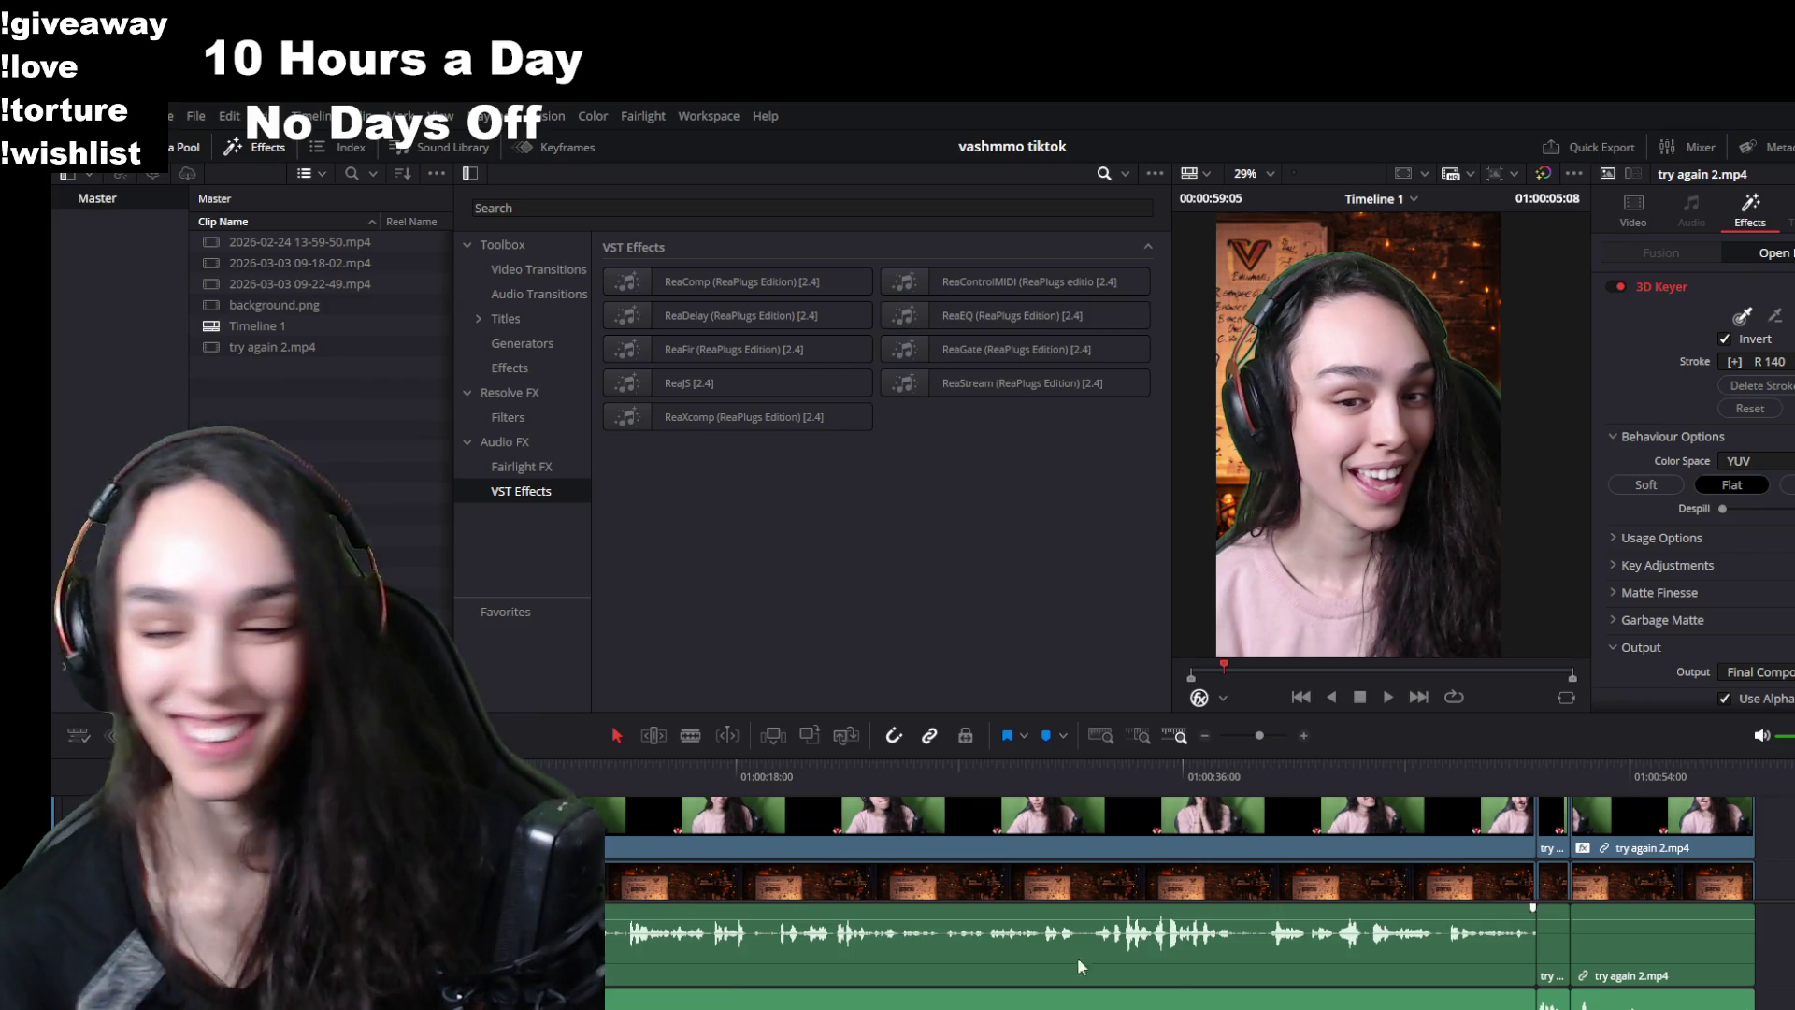
key("space")
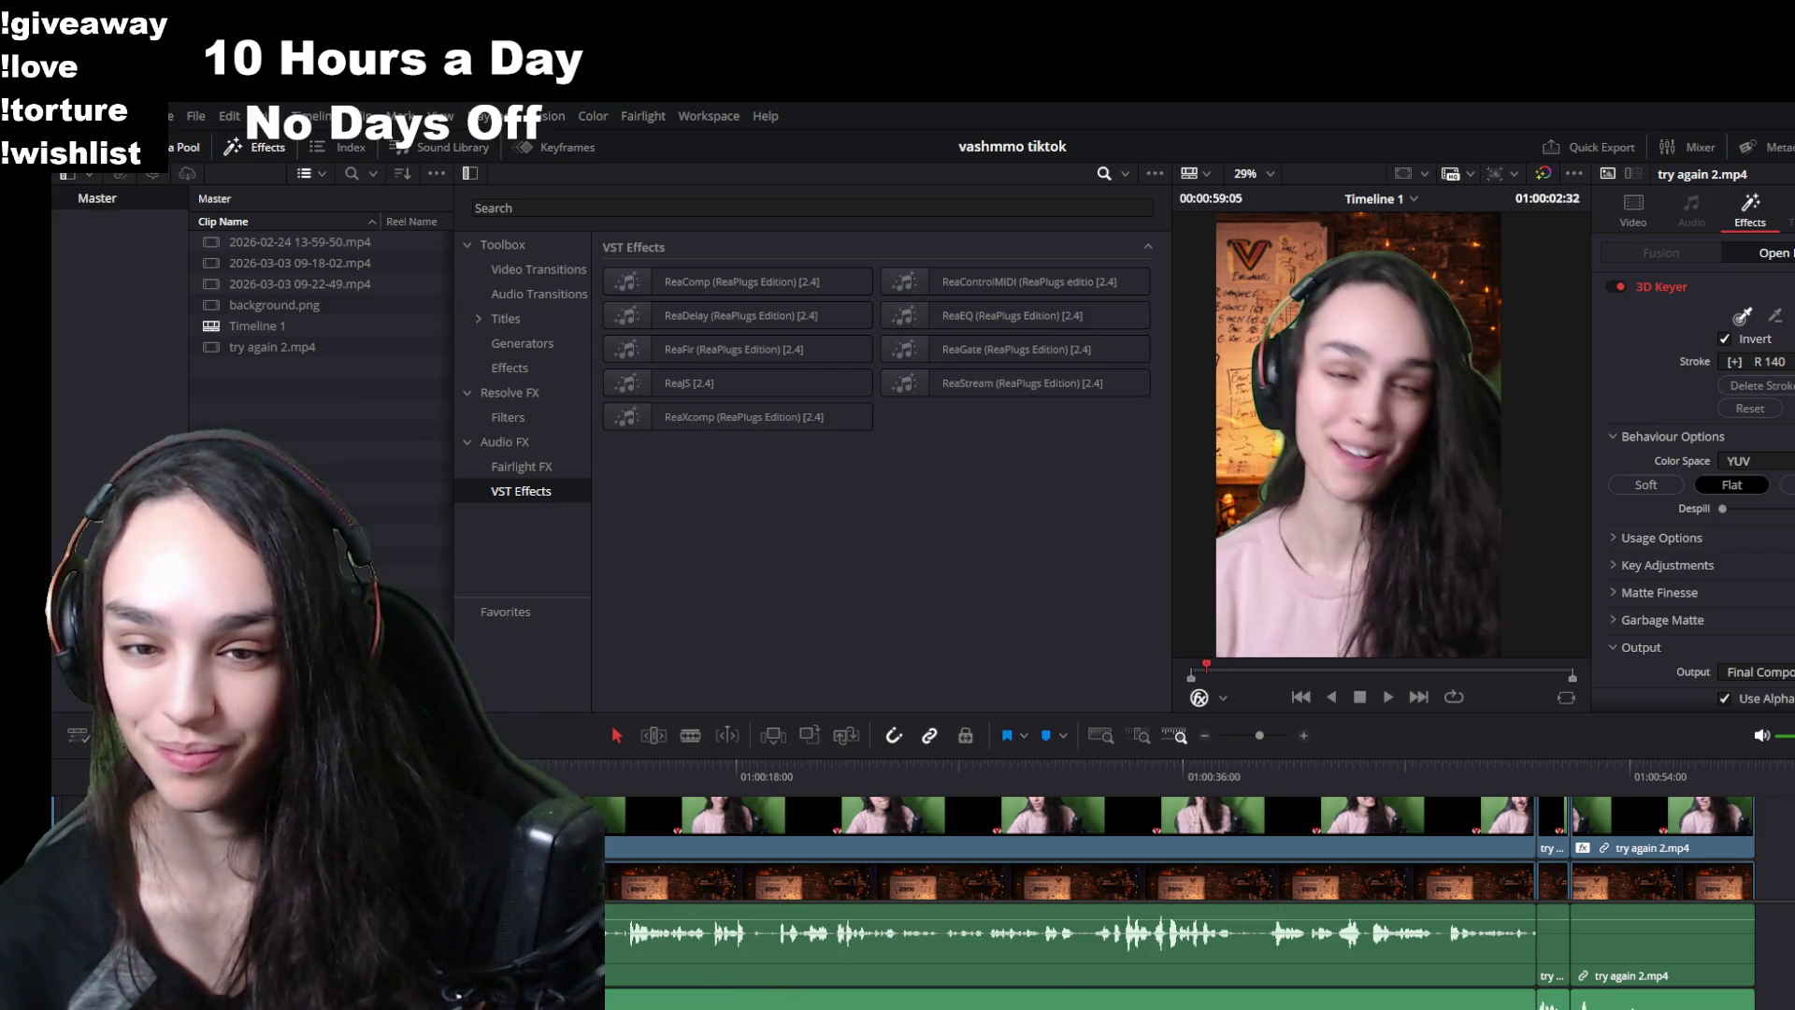
key("space")
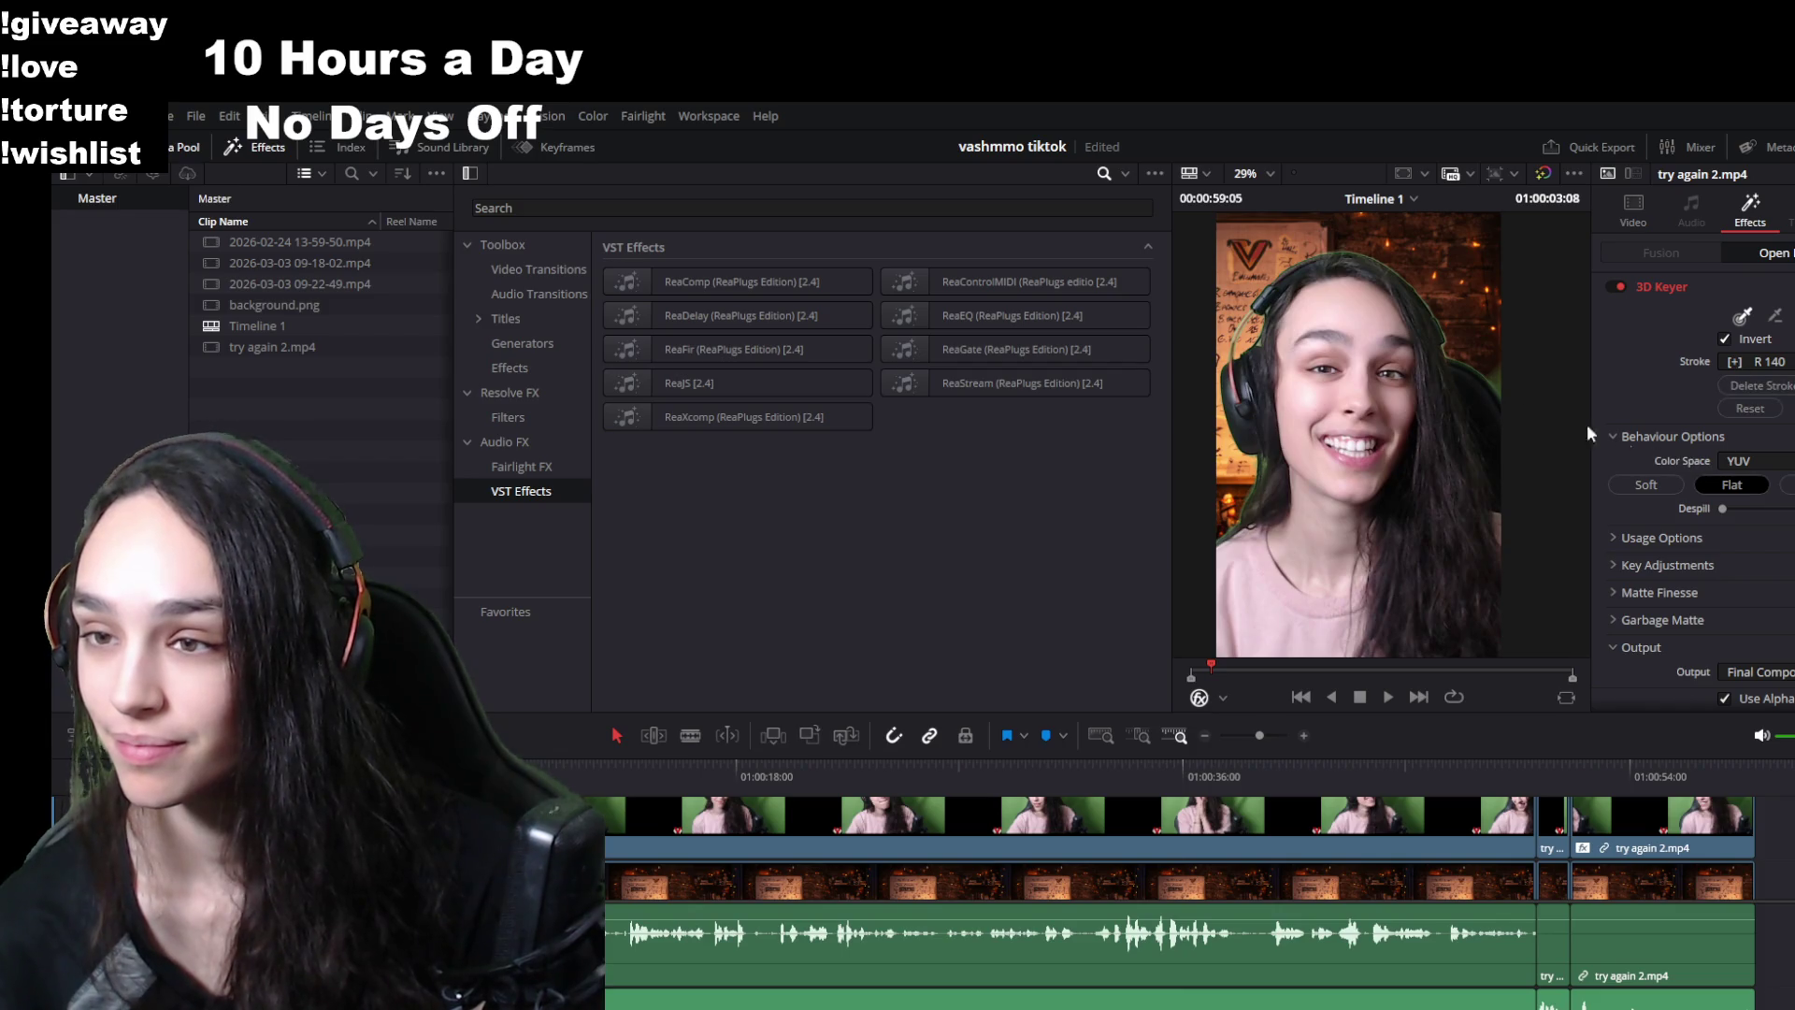
scroll(1506, 390, "up", 3)
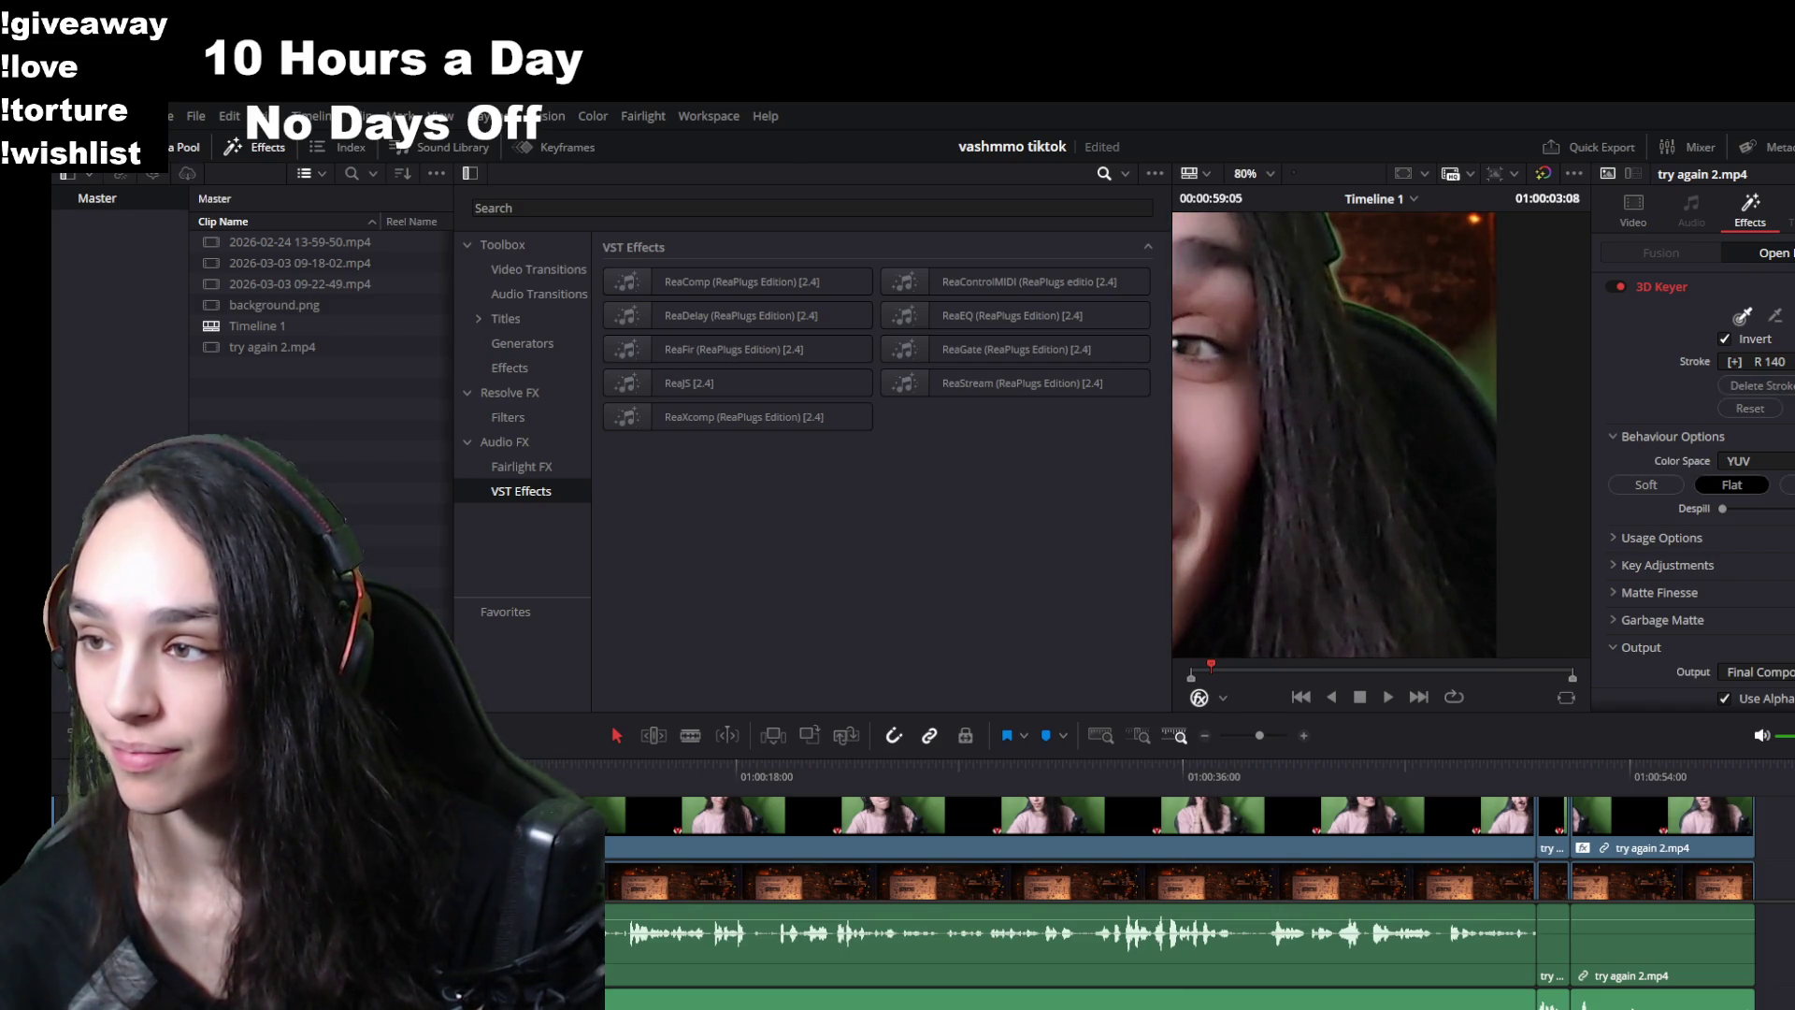
- Zoom into the viewer and sample the leftover green fringe along the hair edge
left_click_drag(1496, 384, 1489, 380)
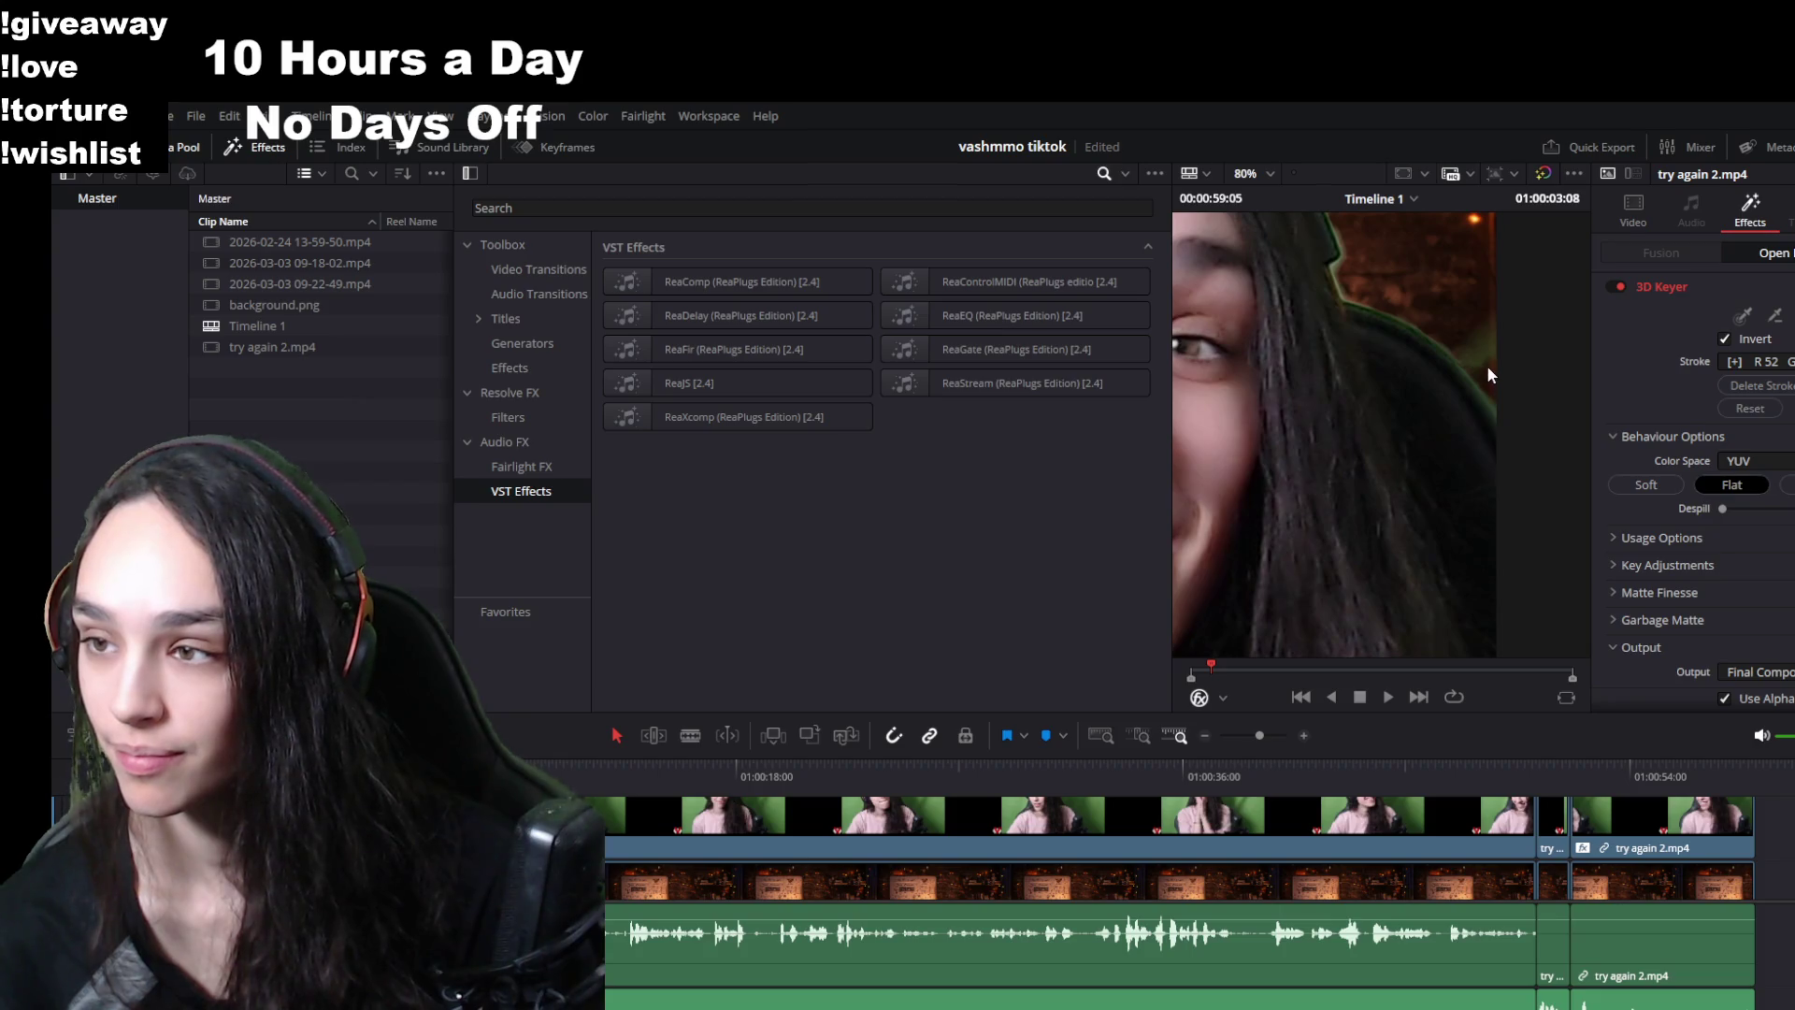
scroll(1486, 363, "up", 4)
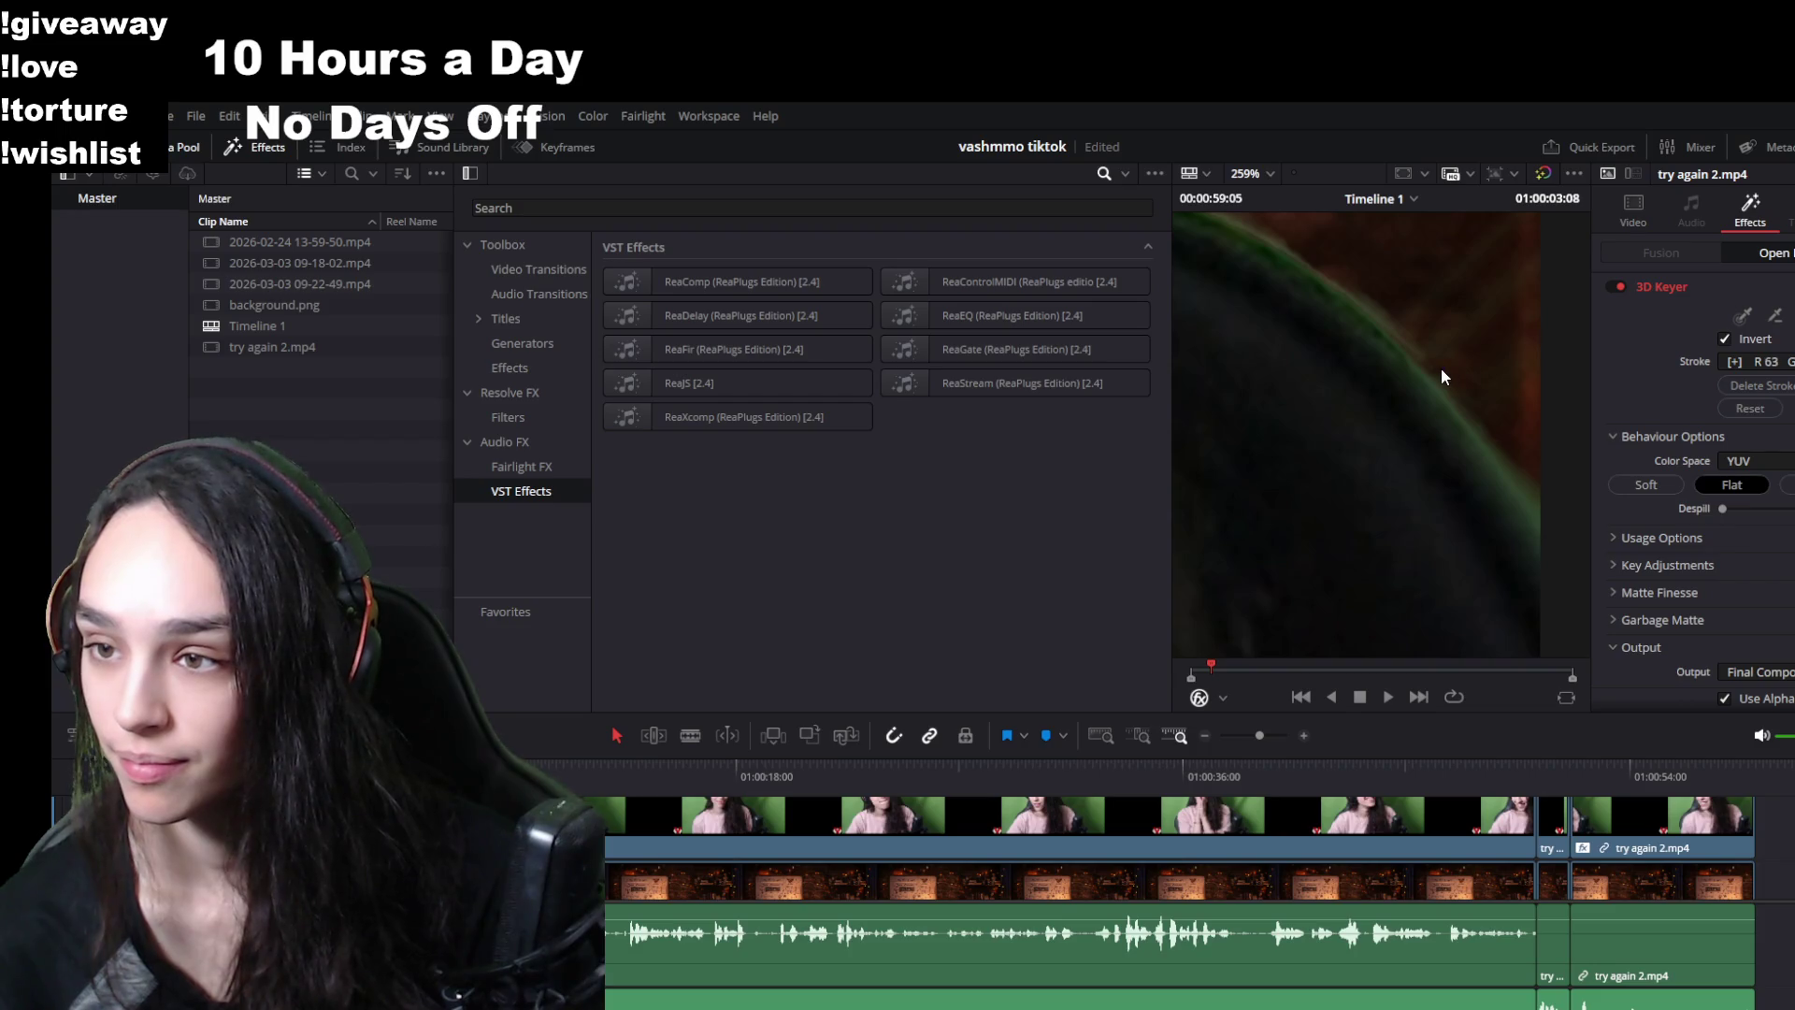
scroll(1461, 417, "up", 2)
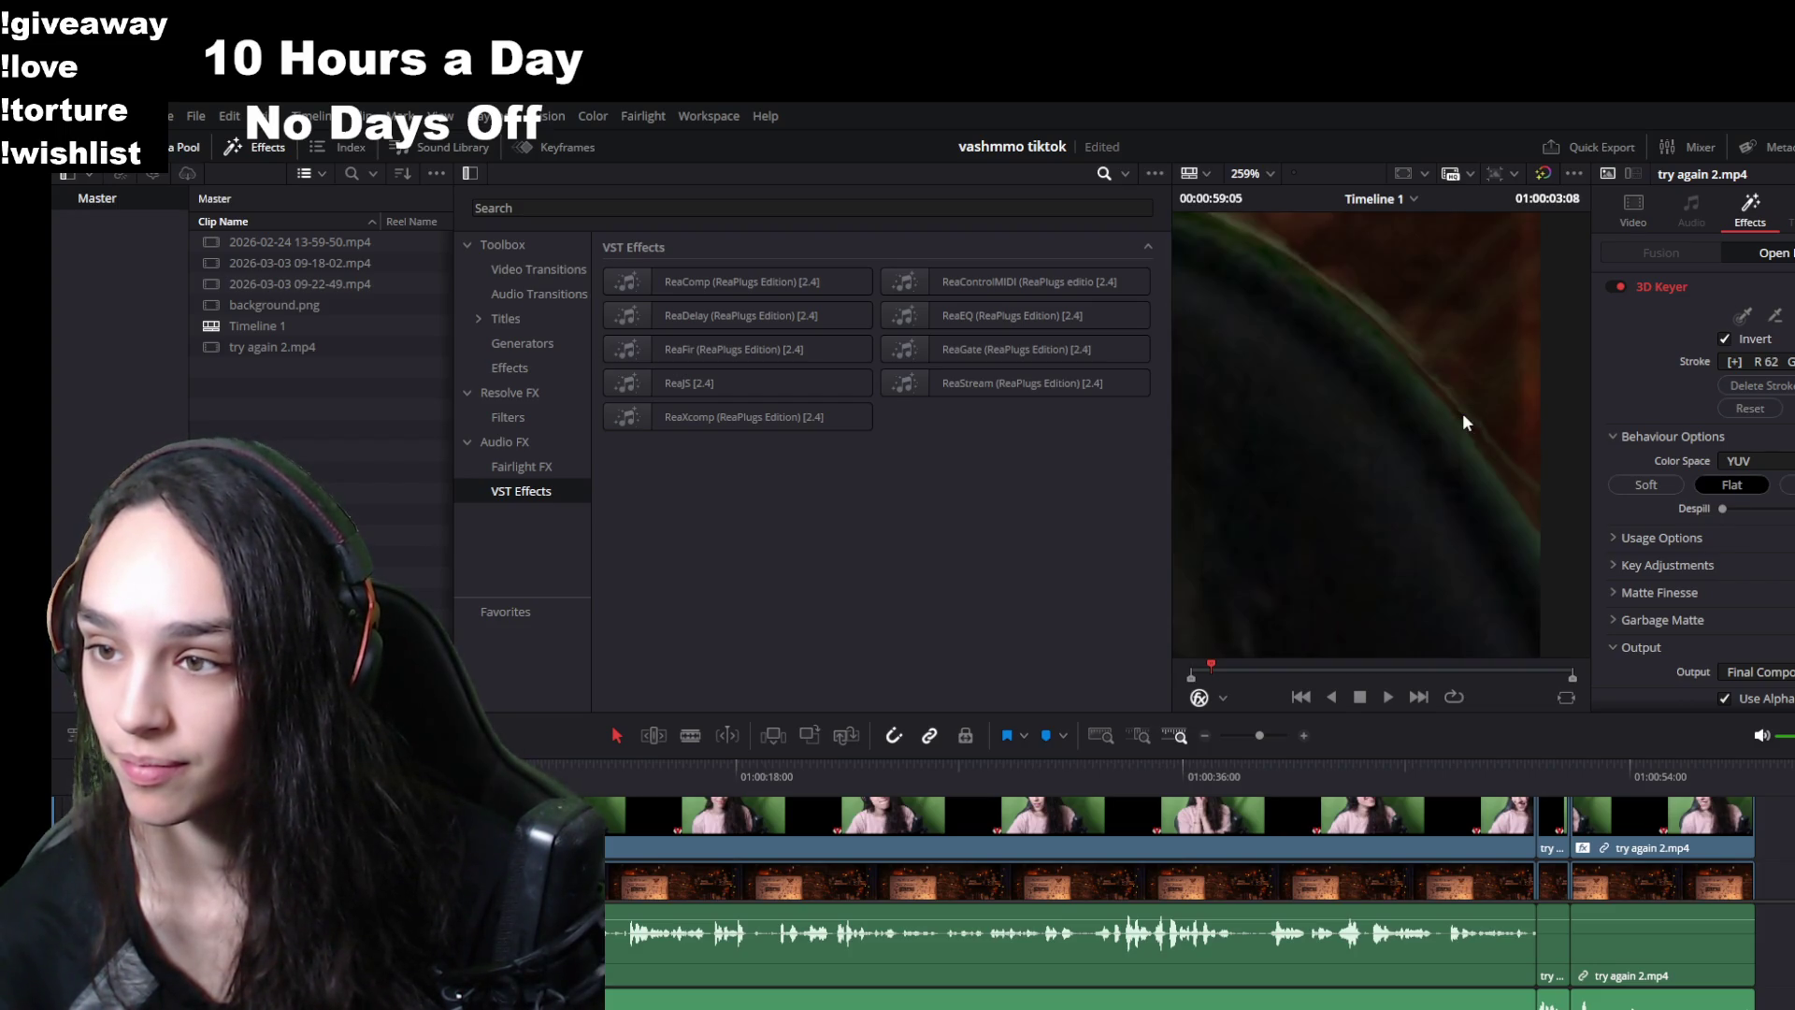
scroll(1460, 407, "up", 1)
scroll(1444, 367, "up", 2)
scroll(1470, 362, "down", 2)
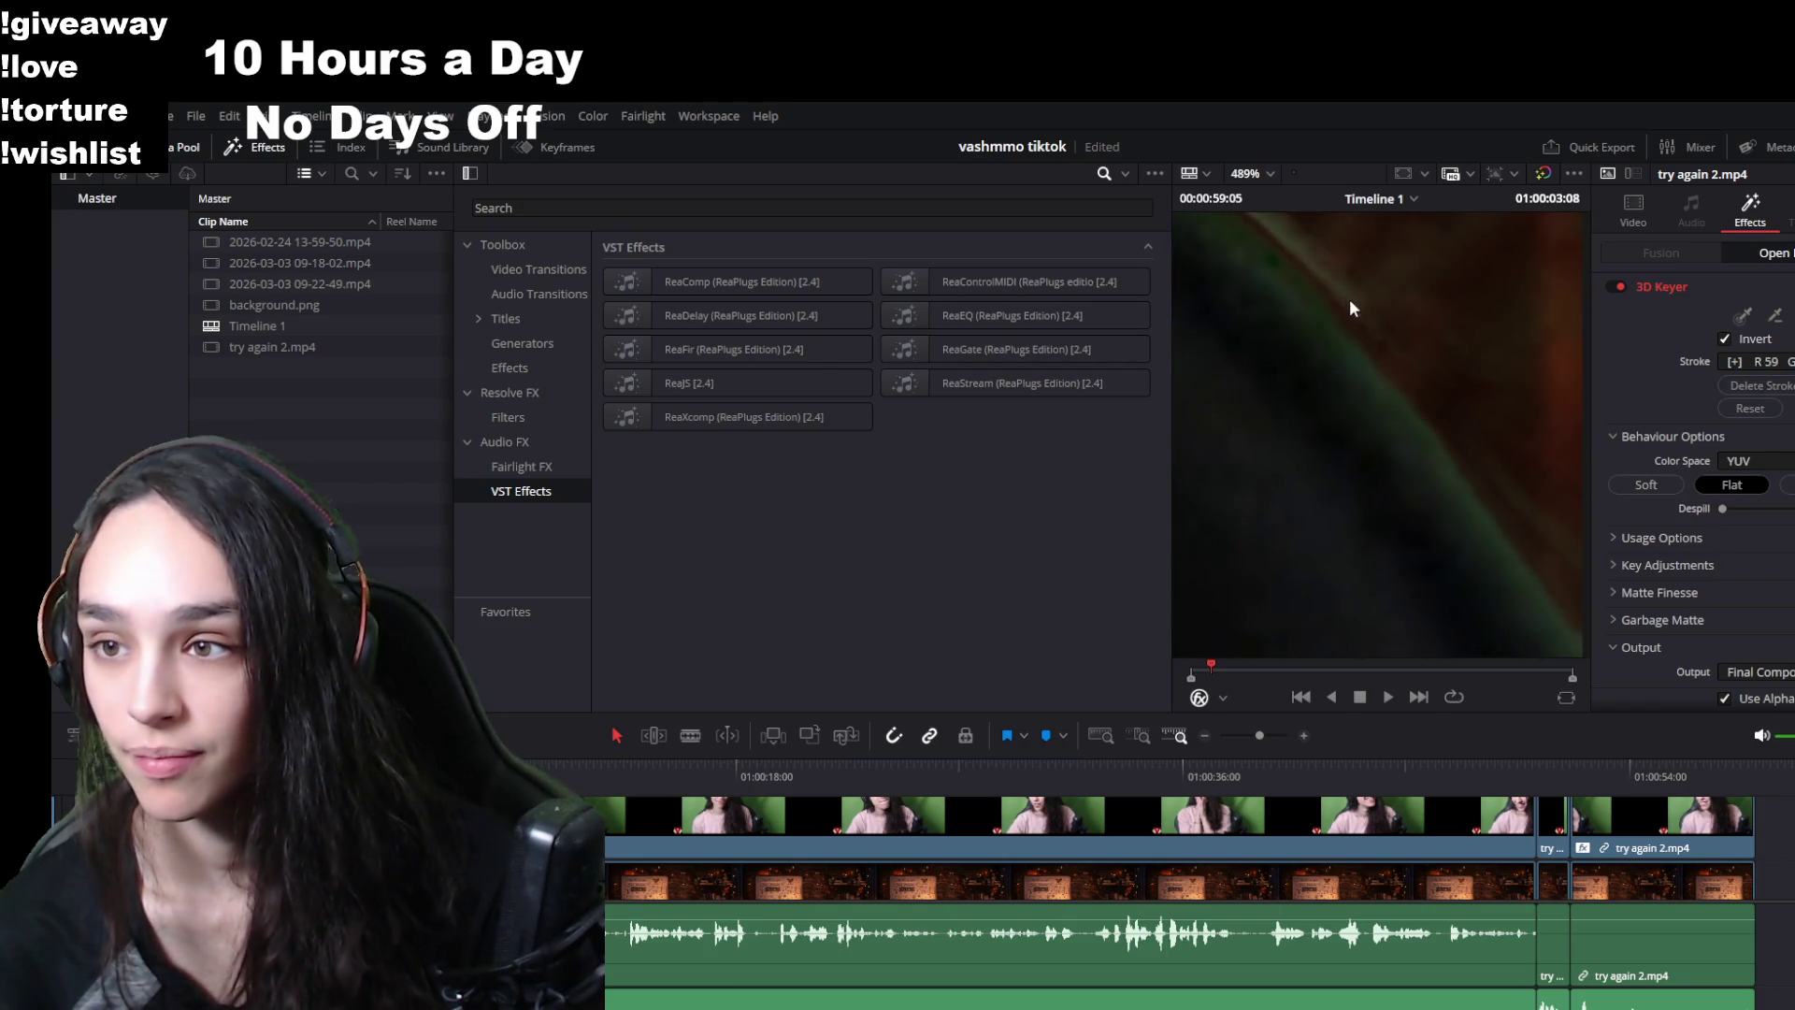
scroll(1345, 318, "up", 1)
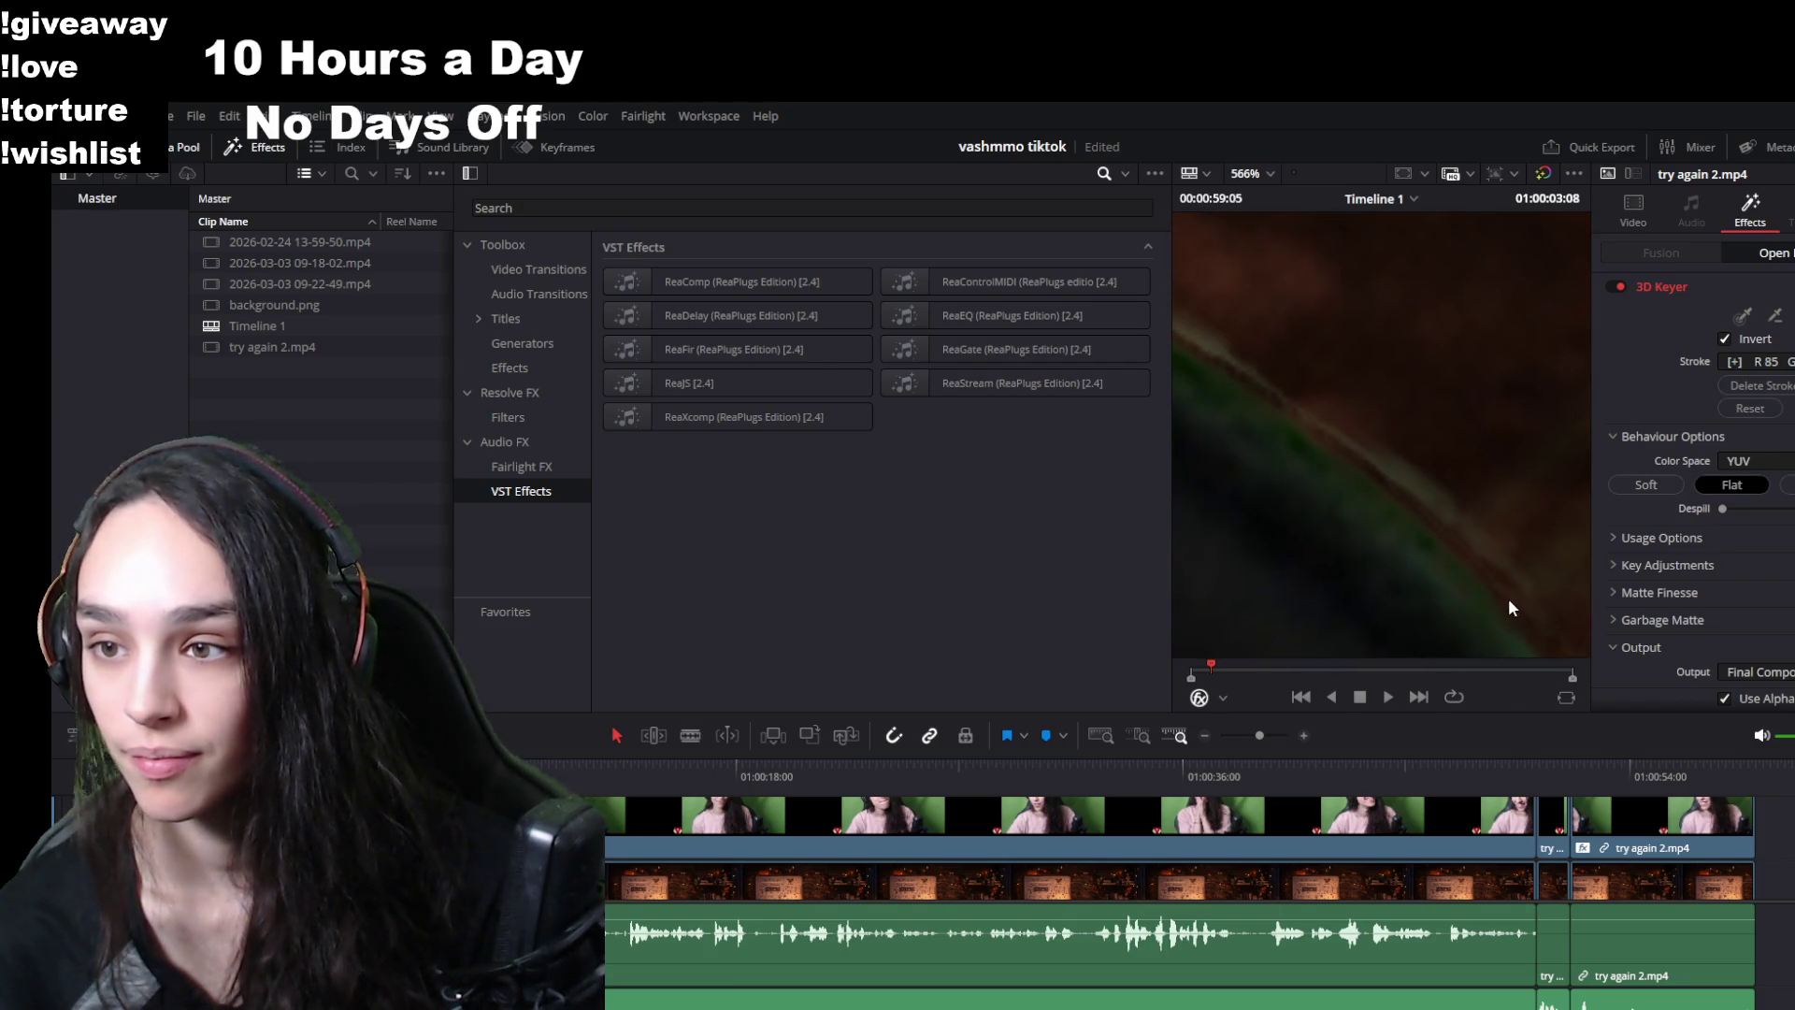
left_click_drag(1452, 513, 1466, 514)
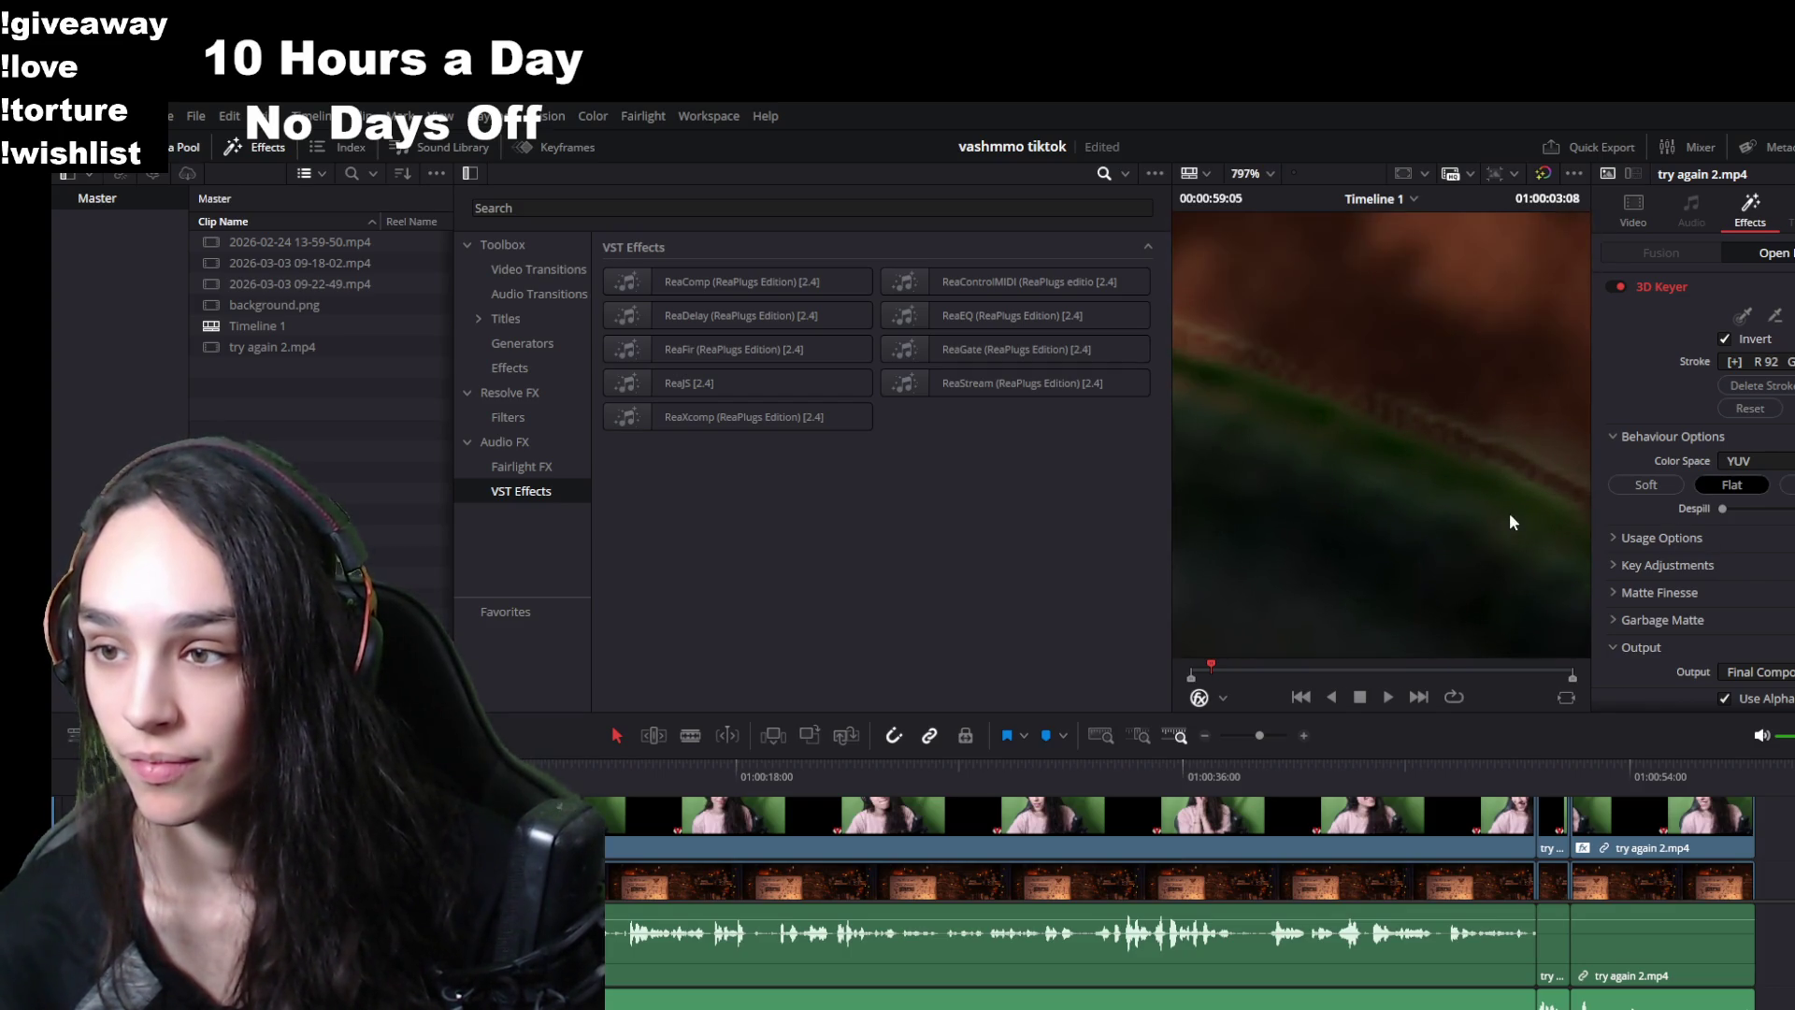
scroll(1509, 512, "up", 4)
scroll(1370, 503, "down", 3)
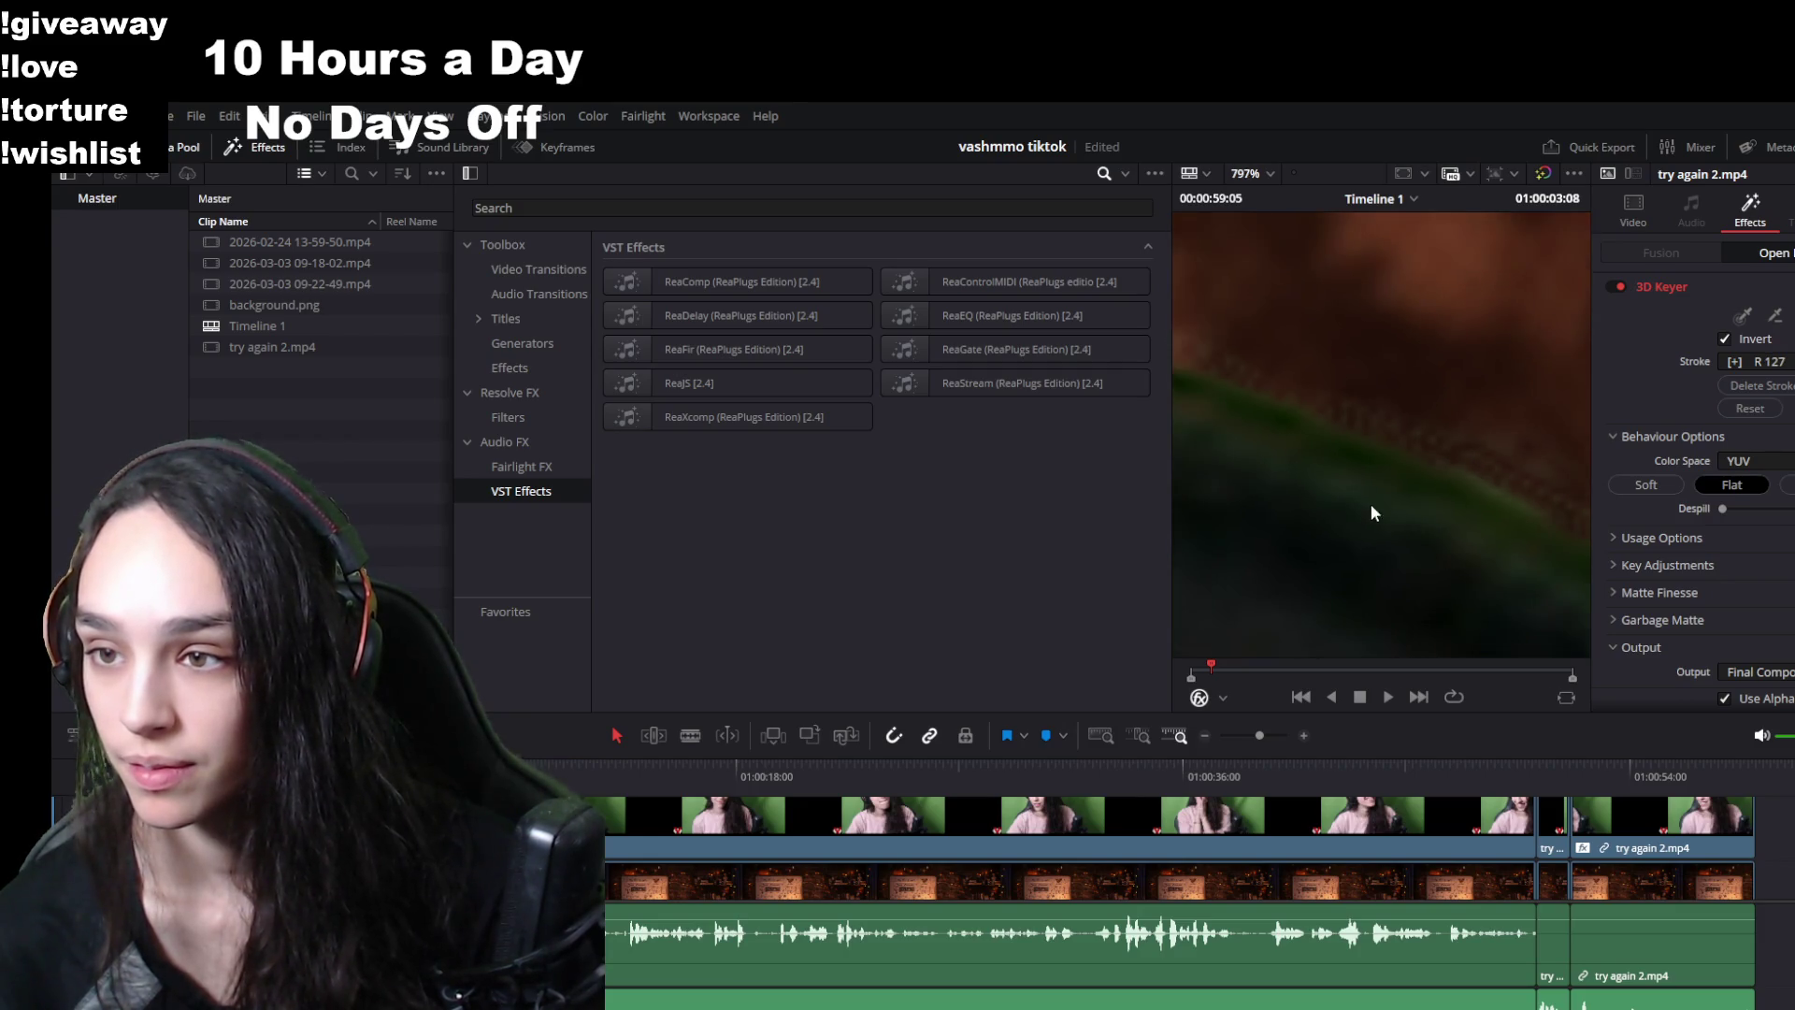
scroll(1345, 525, "up", 5)
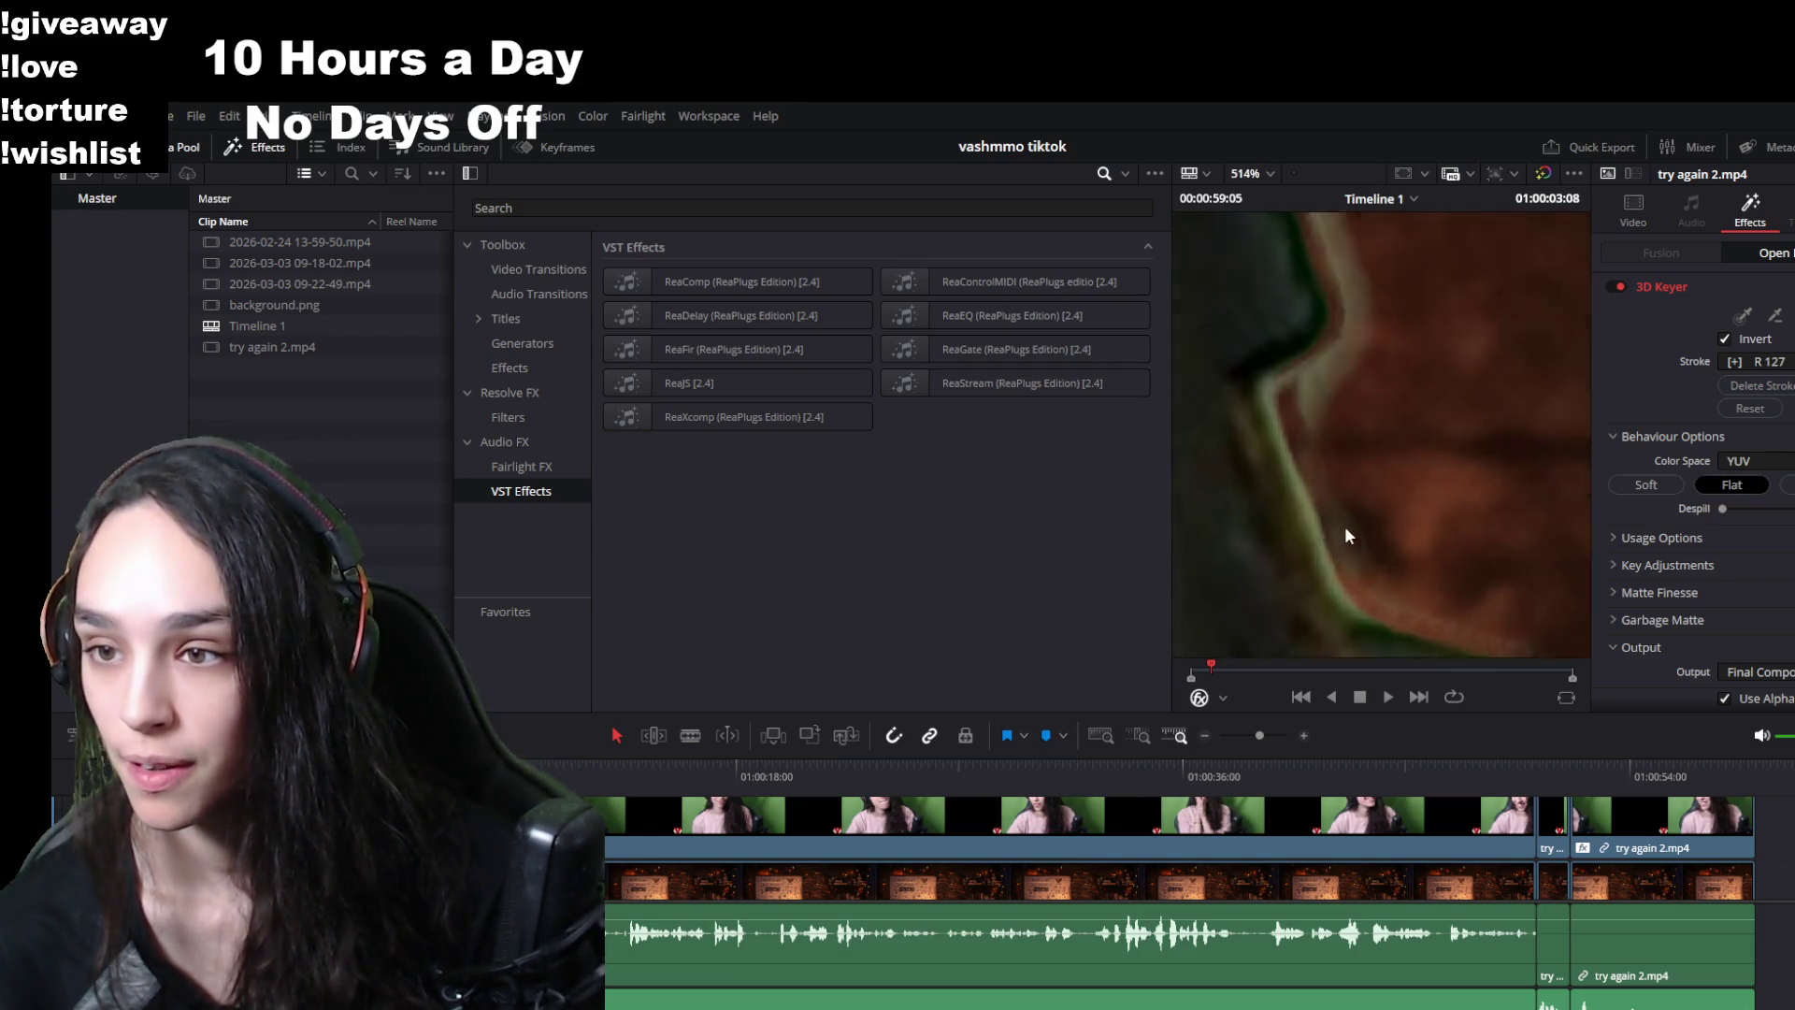
- Add five more 3D Keyer strokes over the remaining edge areas to clean the key
mouse_move(1300, 491)
left_mouse_down()
mouse_move(1342, 508)
mouse_move(1331, 521)
left_mouse_up()
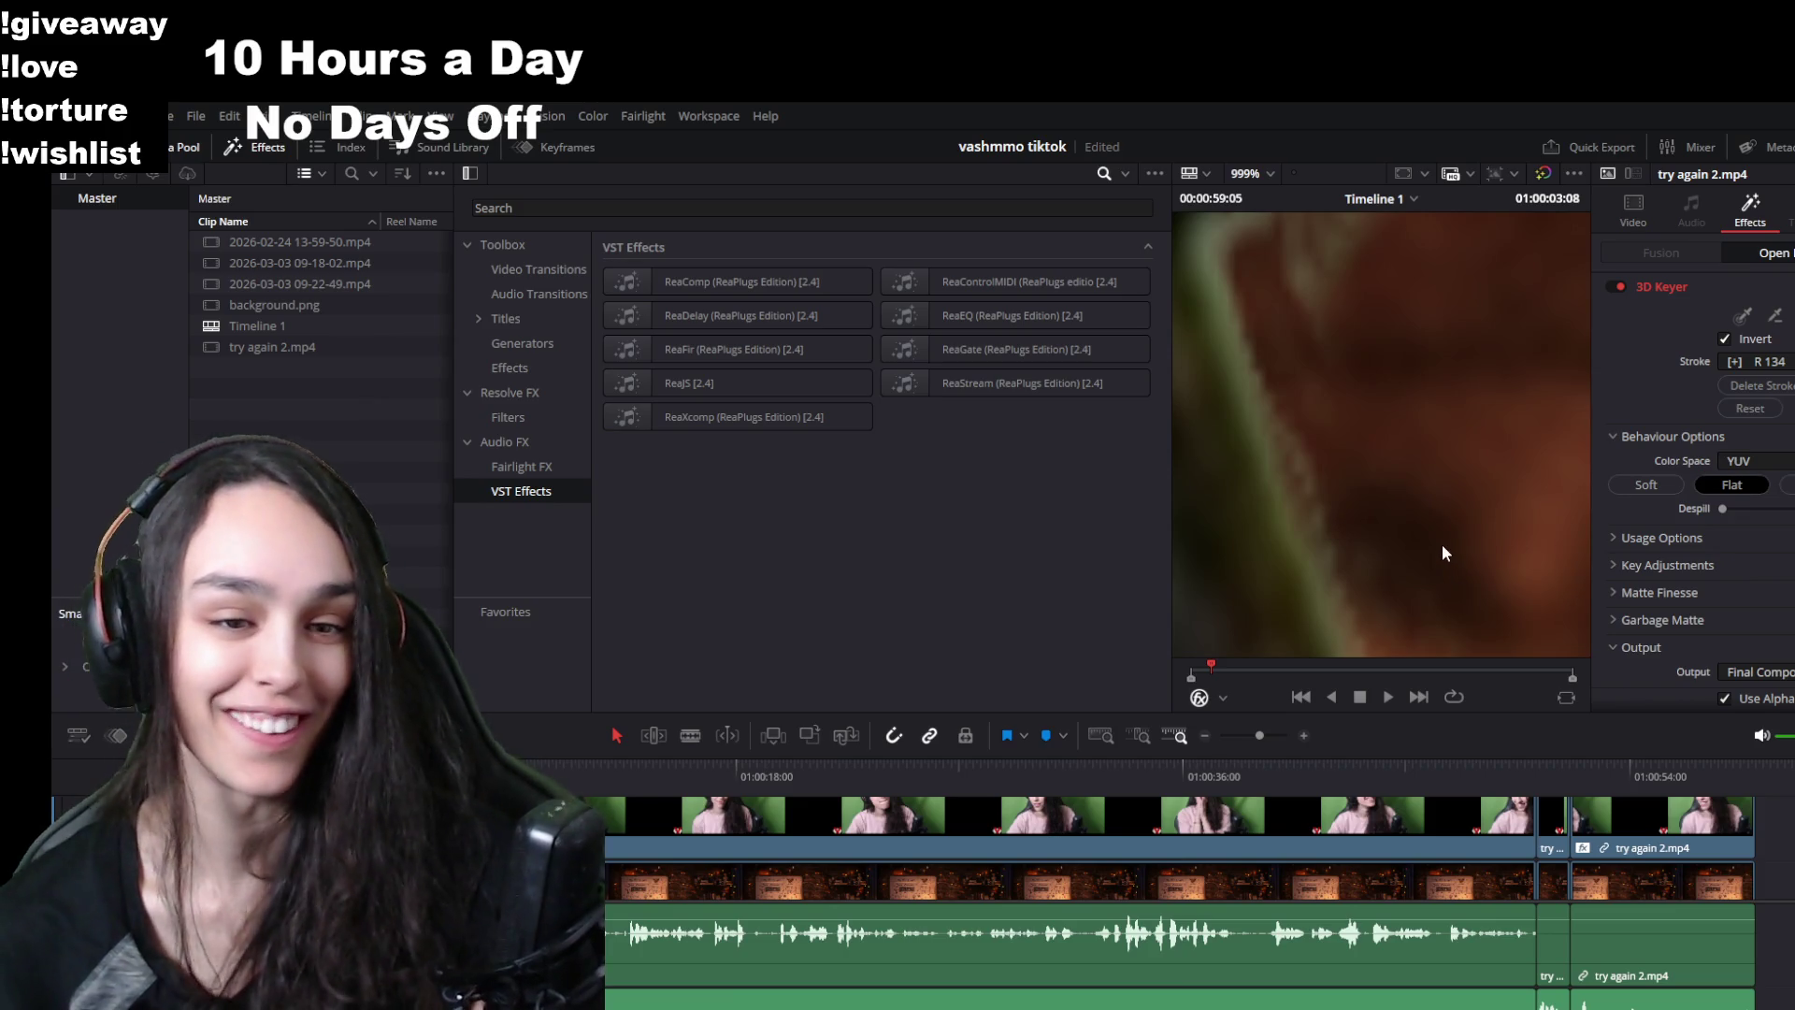
left_click_drag(1311, 580, 1315, 527)
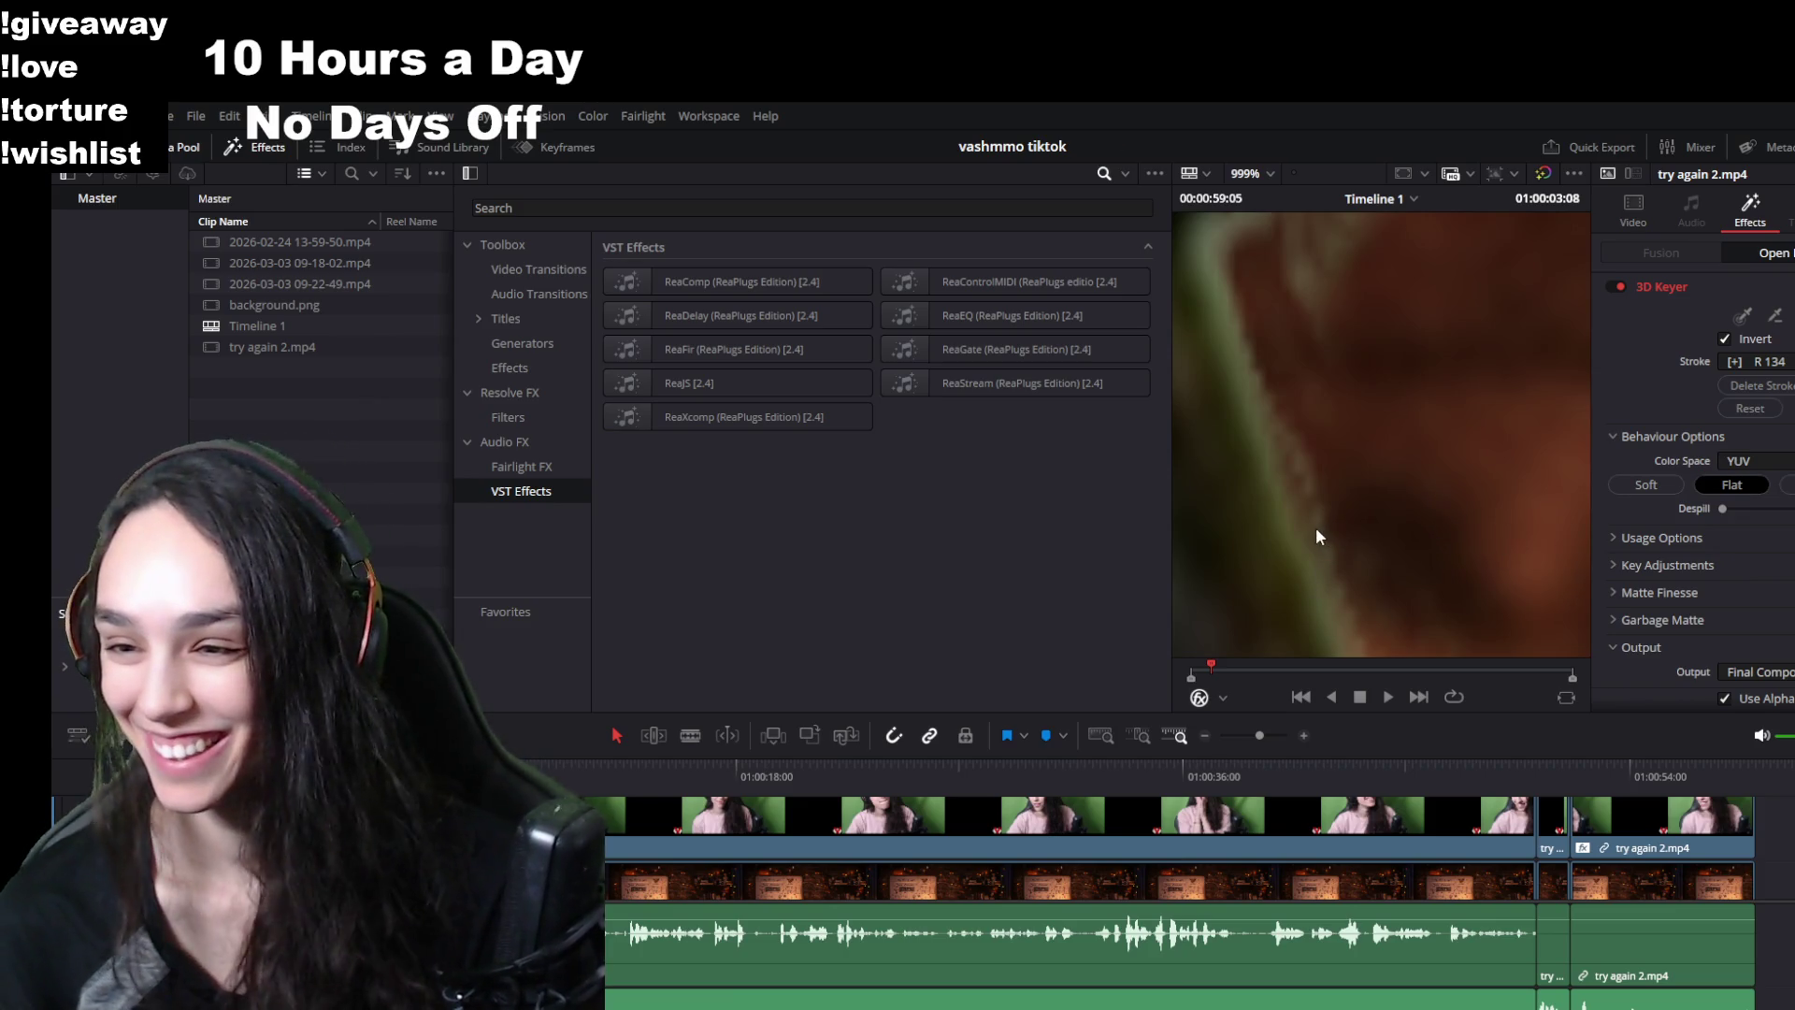
mouse_move(1334, 328)
left_mouse_down()
mouse_move(1326, 561)
mouse_move(1299, 502)
mouse_move(1315, 495)
mouse_move(1310, 402)
mouse_move(1239, 459)
left_mouse_up()
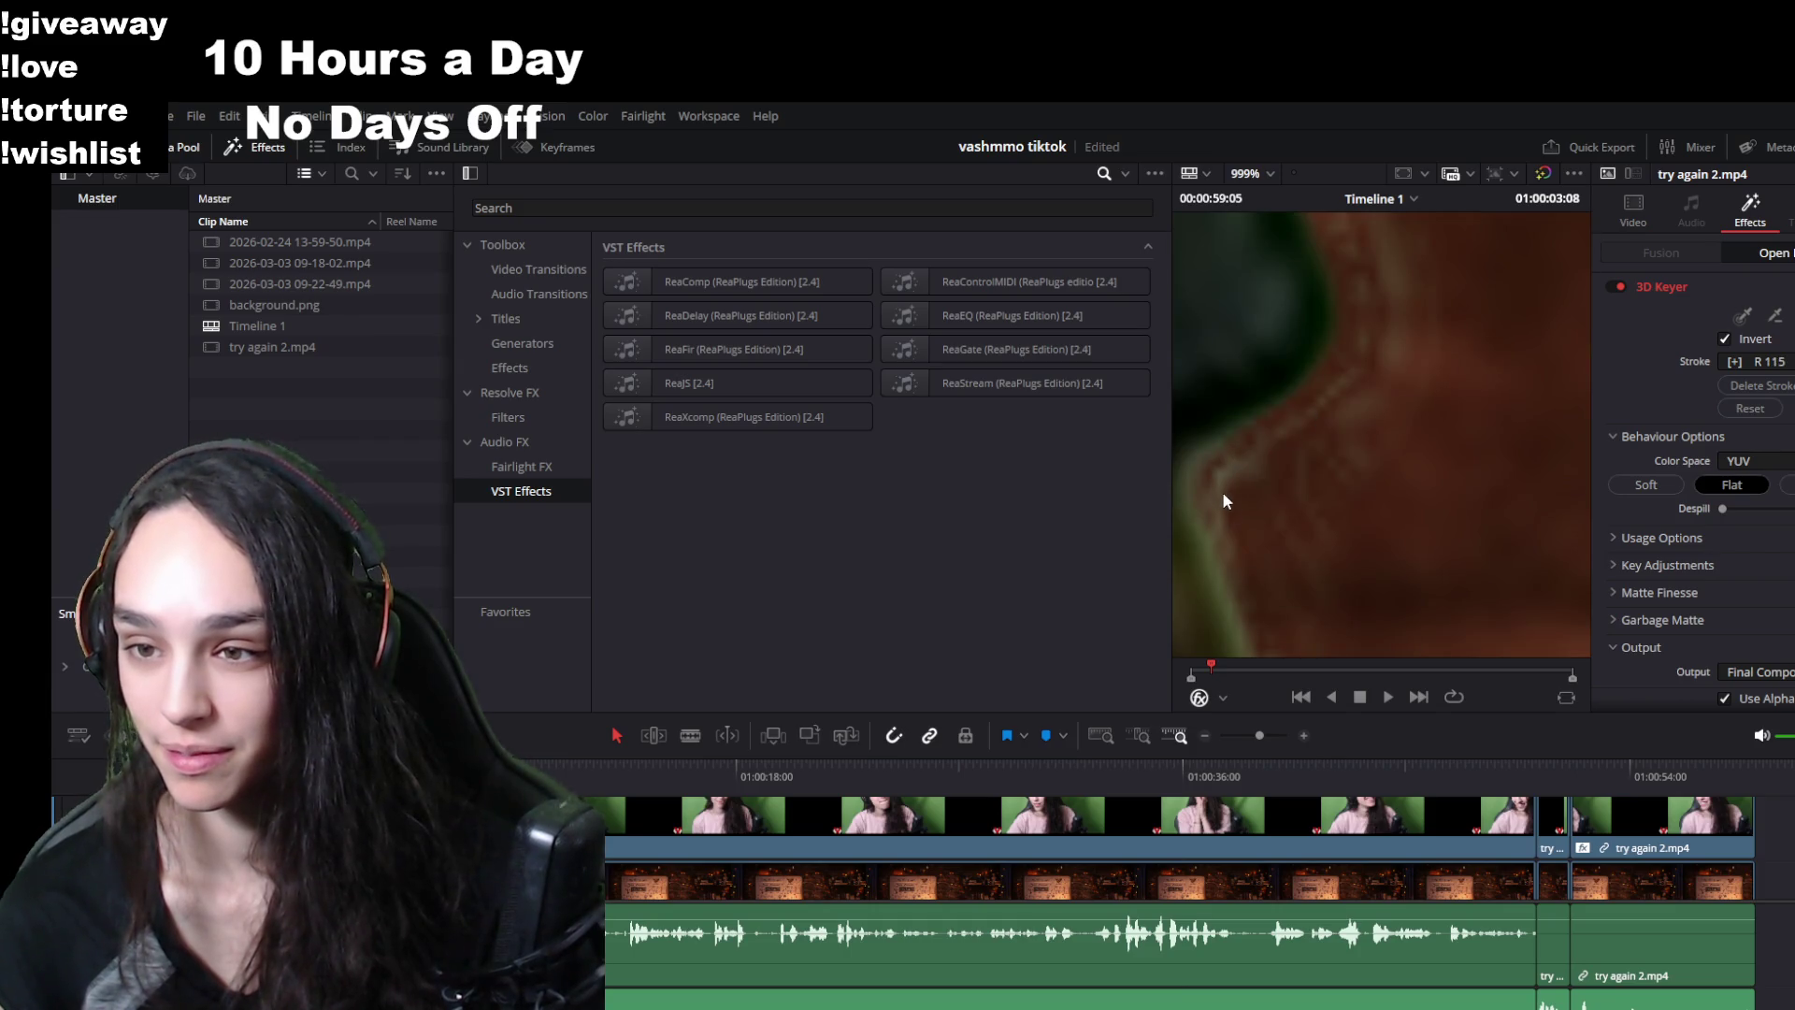
mouse_move(1270, 533)
left_mouse_down()
mouse_move(1338, 393)
mouse_move(1318, 390)
mouse_move(1305, 344)
mouse_move(1330, 357)
mouse_move(1337, 334)
mouse_move(1271, 393)
mouse_move(1371, 413)
mouse_move(1353, 342)
left_mouse_up()
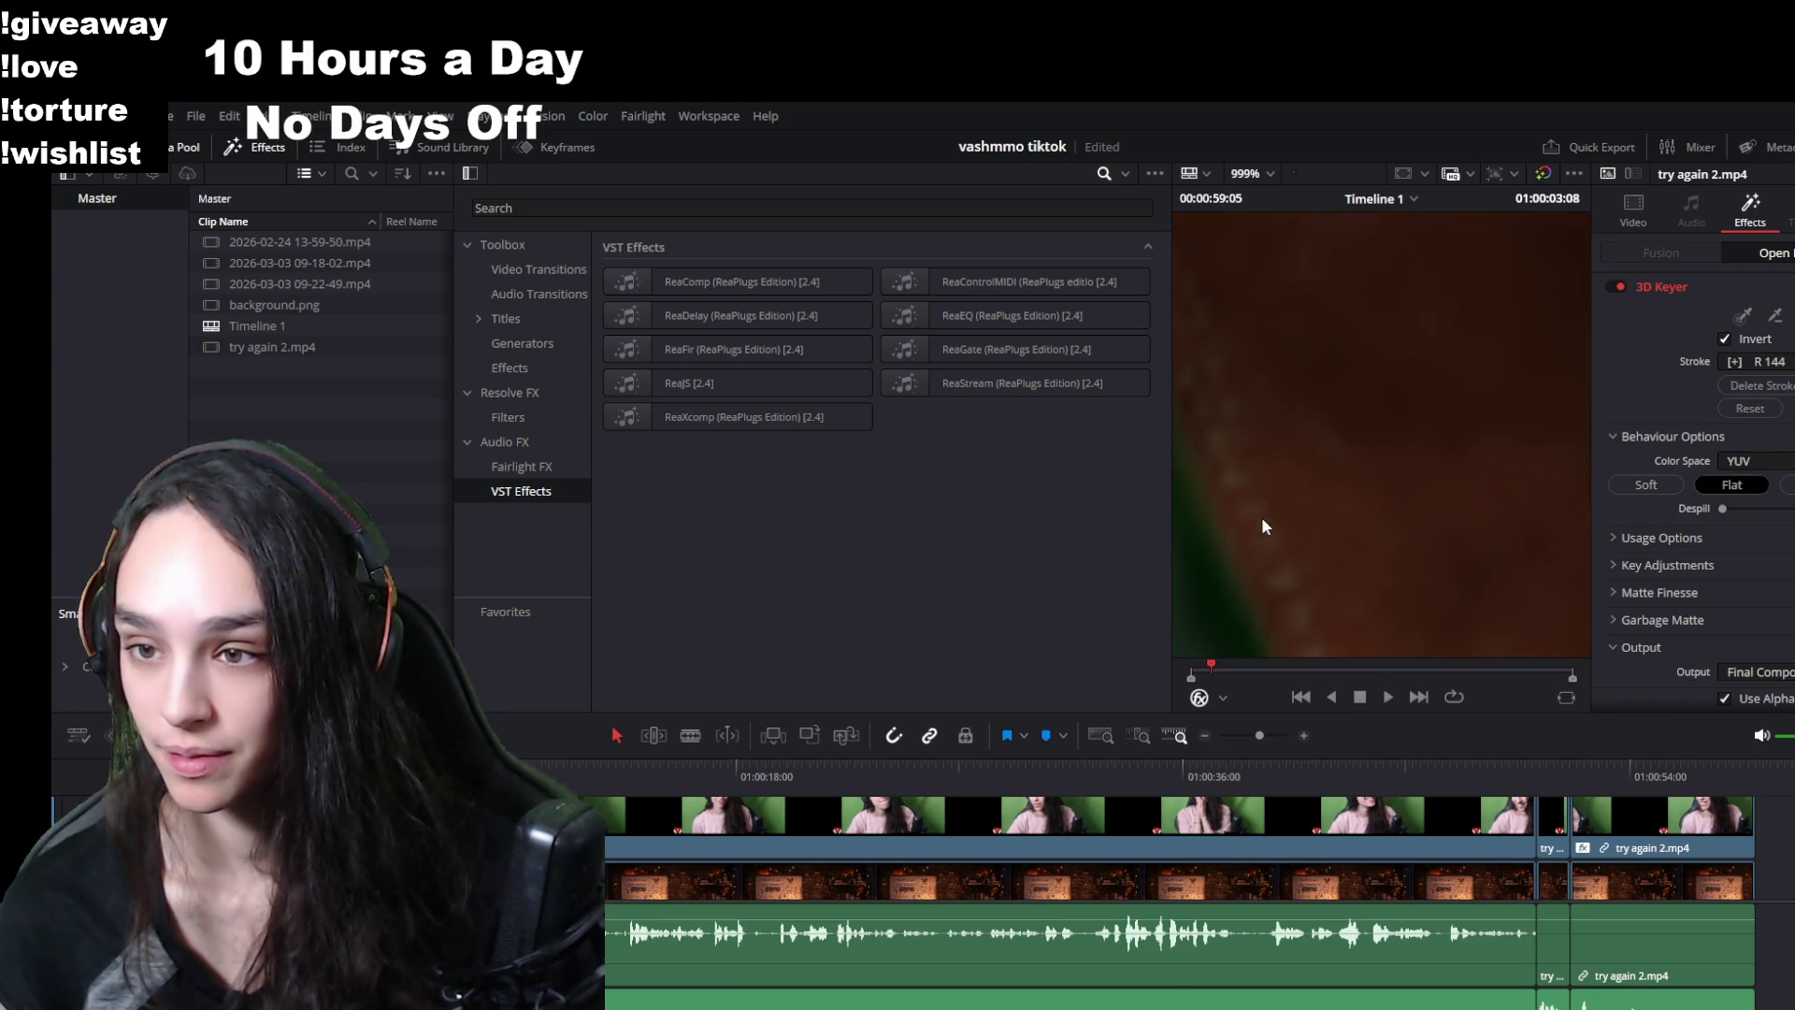
left_click_drag(1233, 481, 1255, 514)
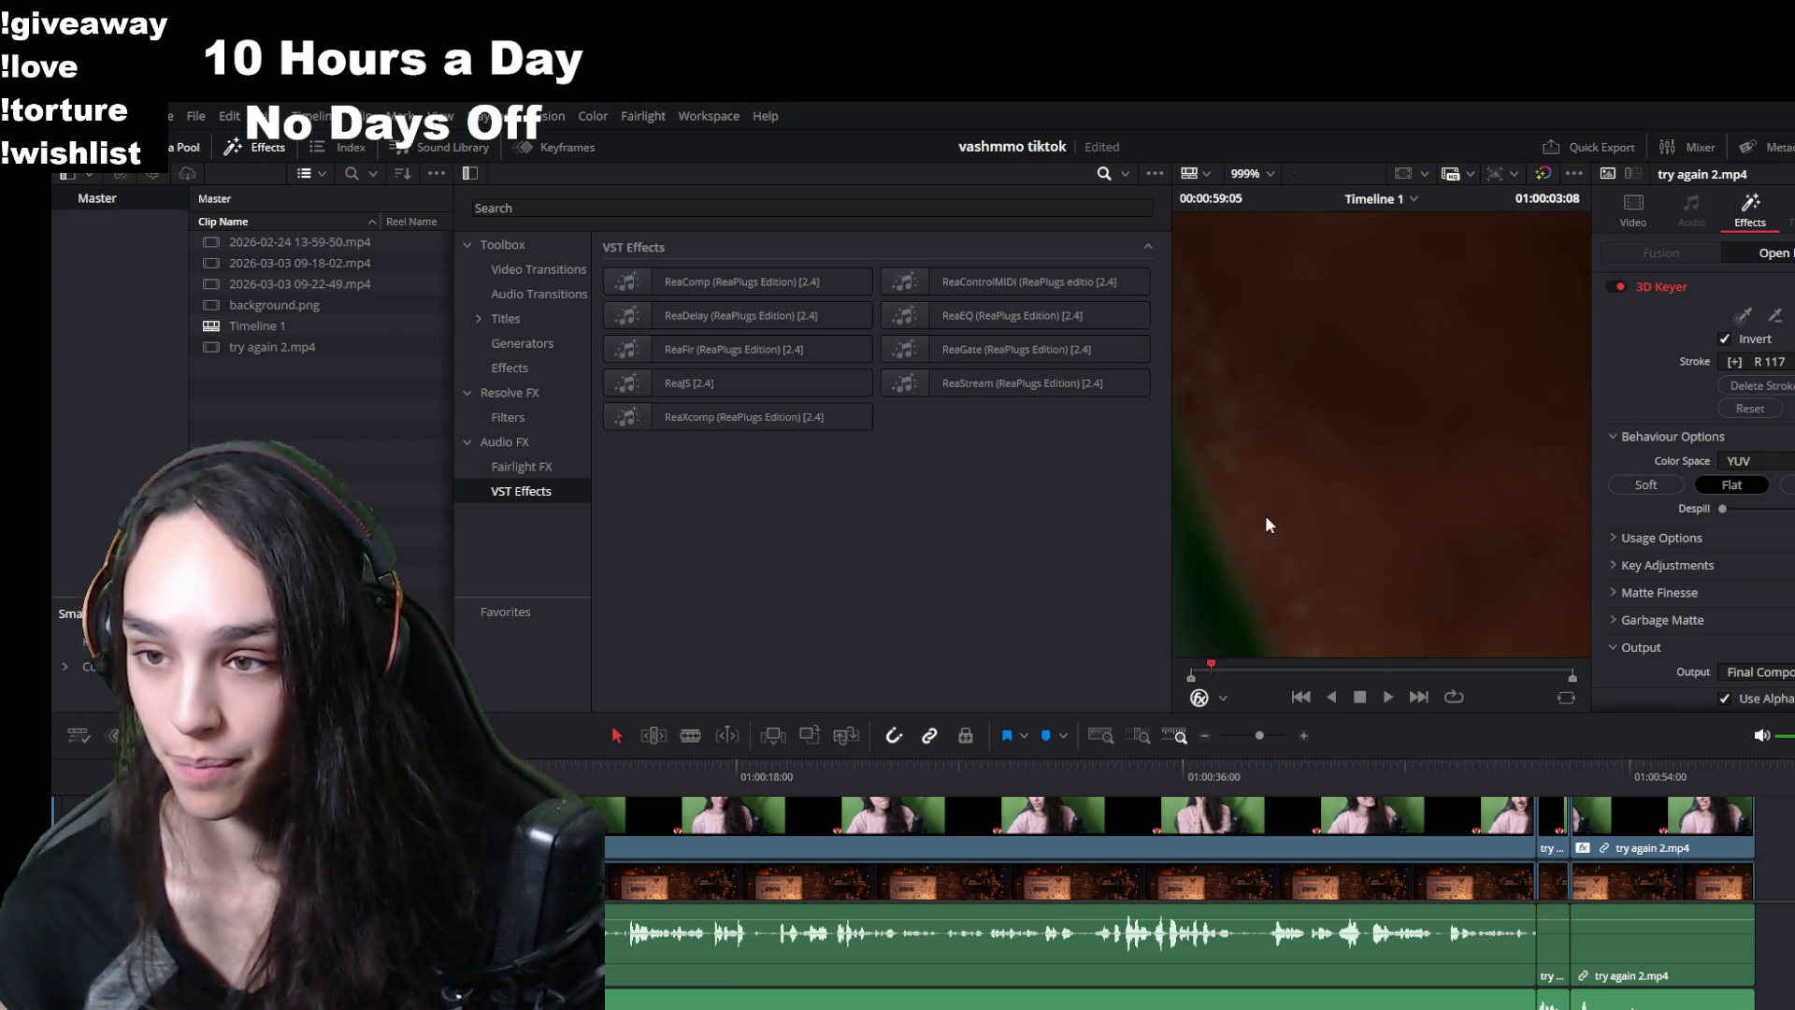
scroll(1280, 561, "down", 5)
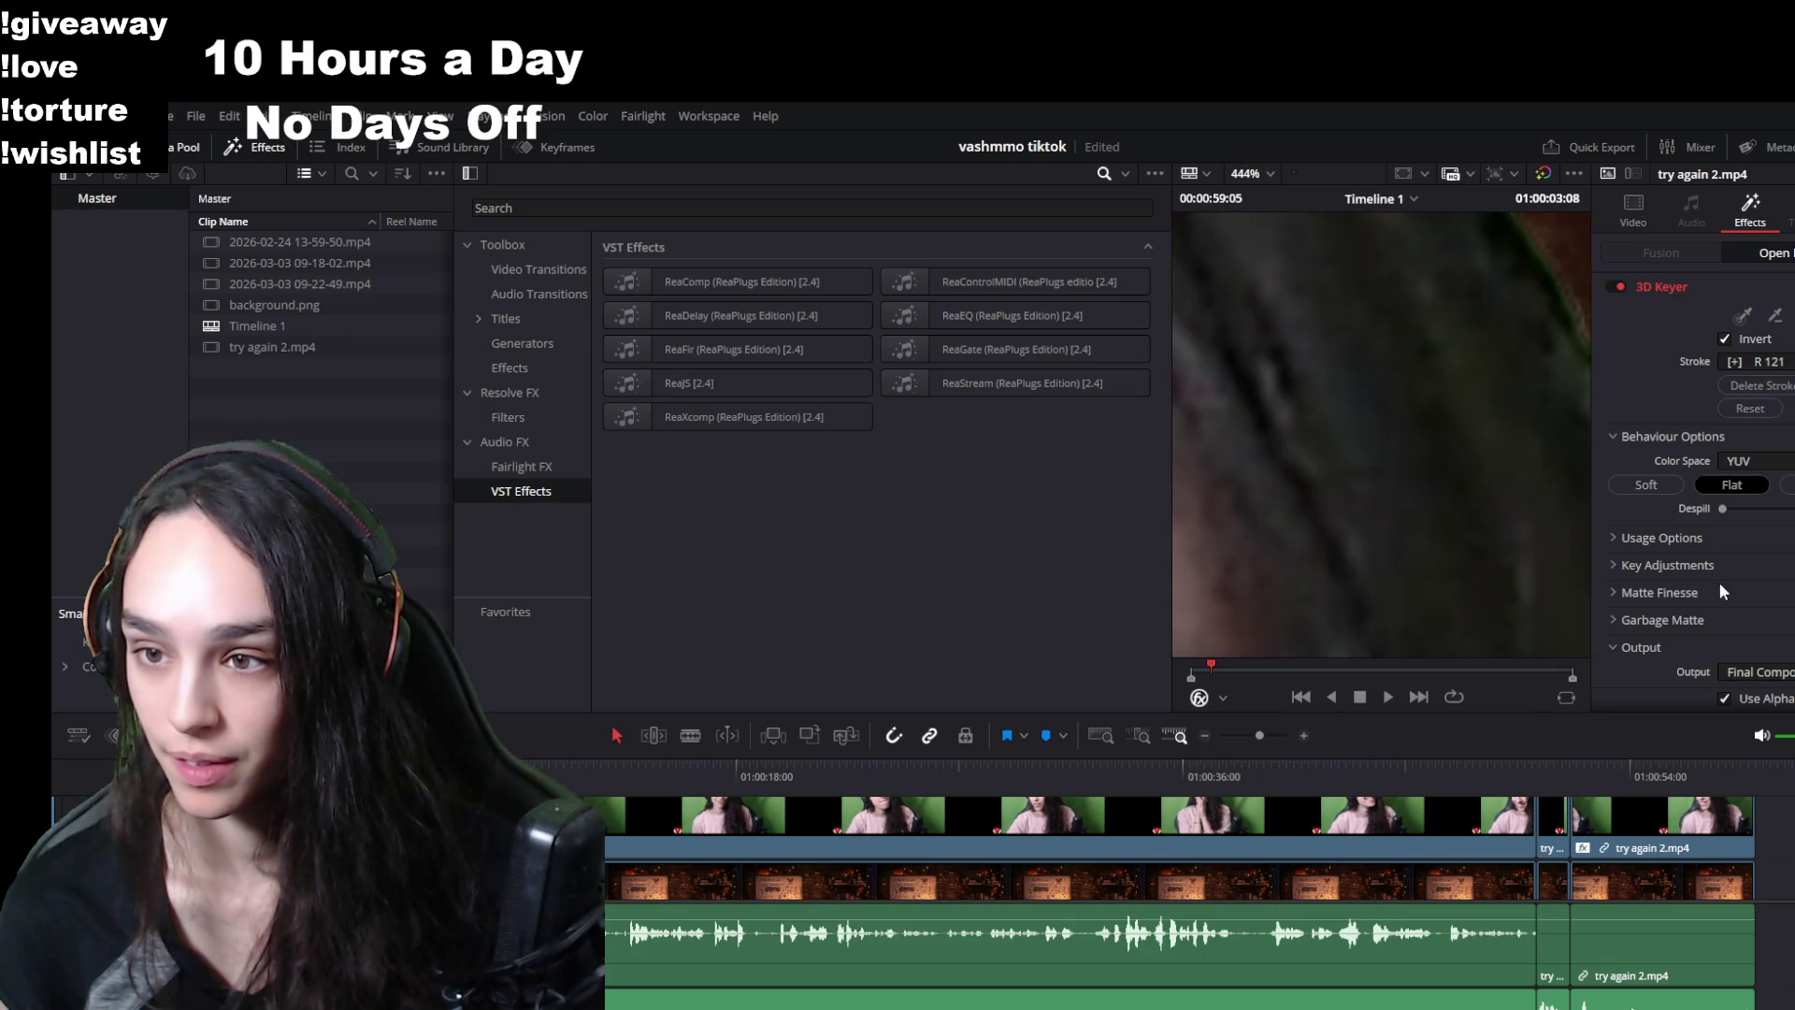
scroll(1431, 542, "down", 5)
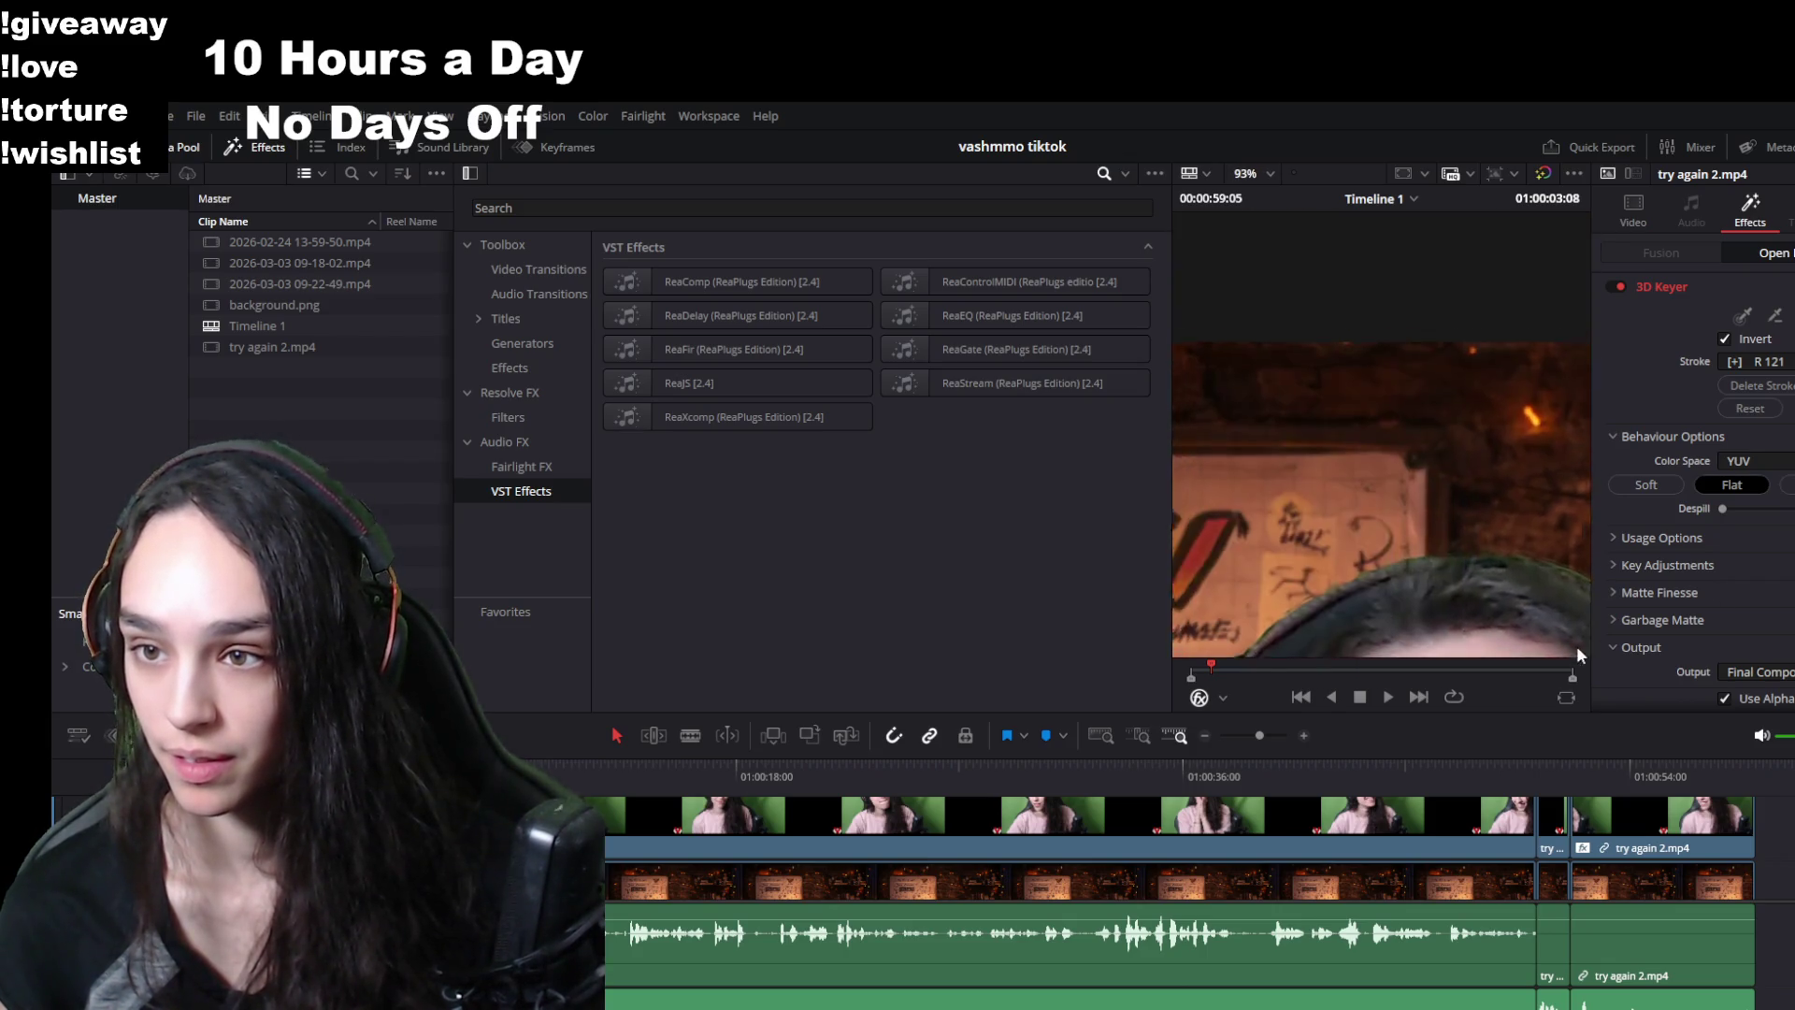
scroll(1412, 565, "down", 5)
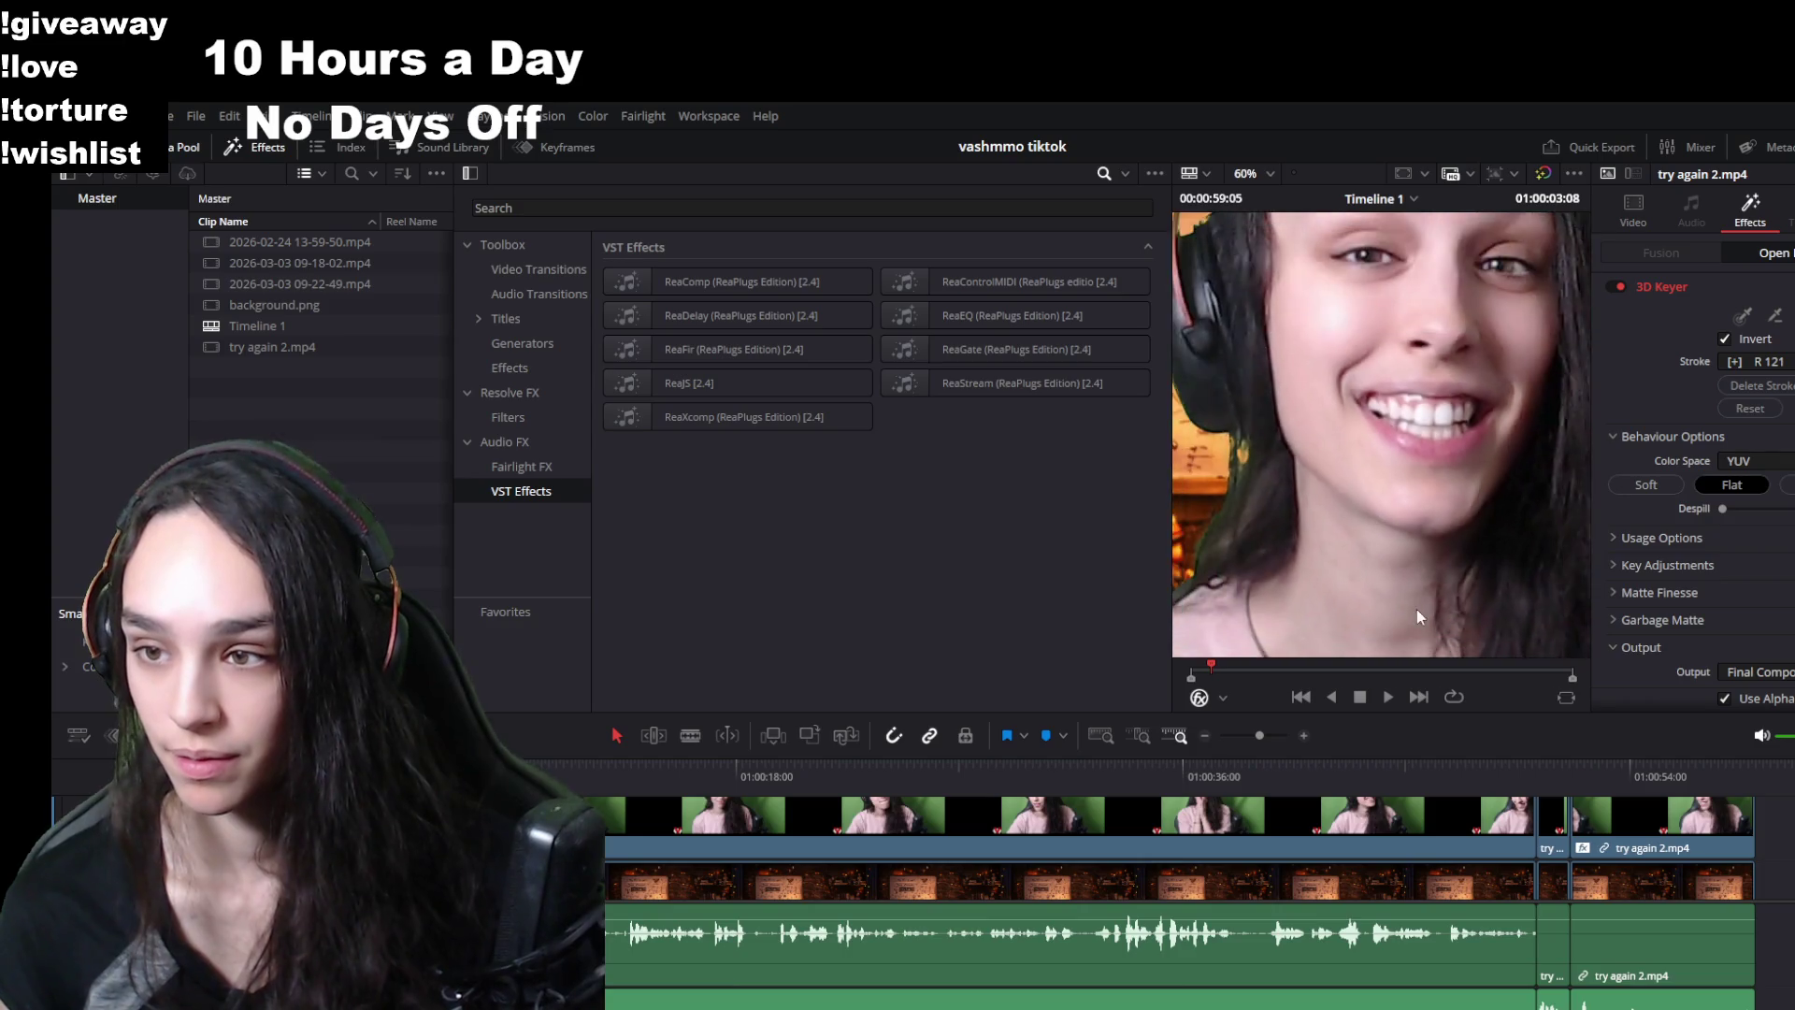
scroll(1411, 565, "down", 3)
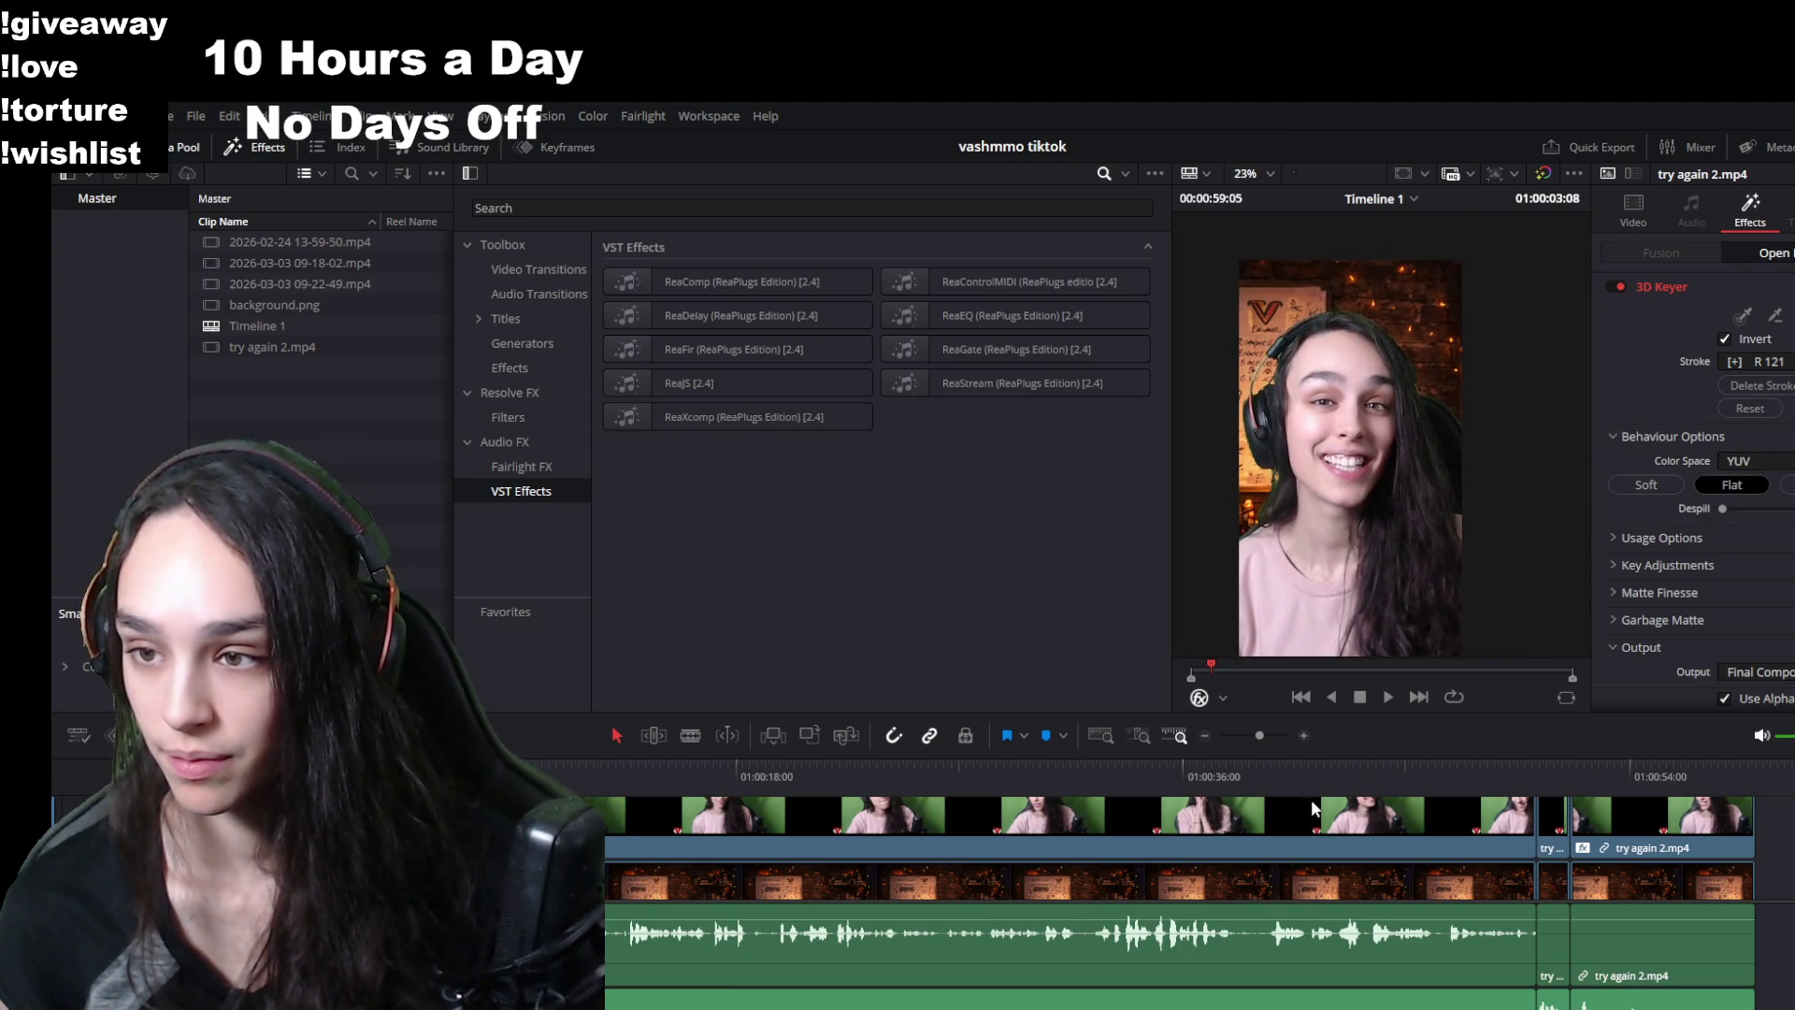
key("space")
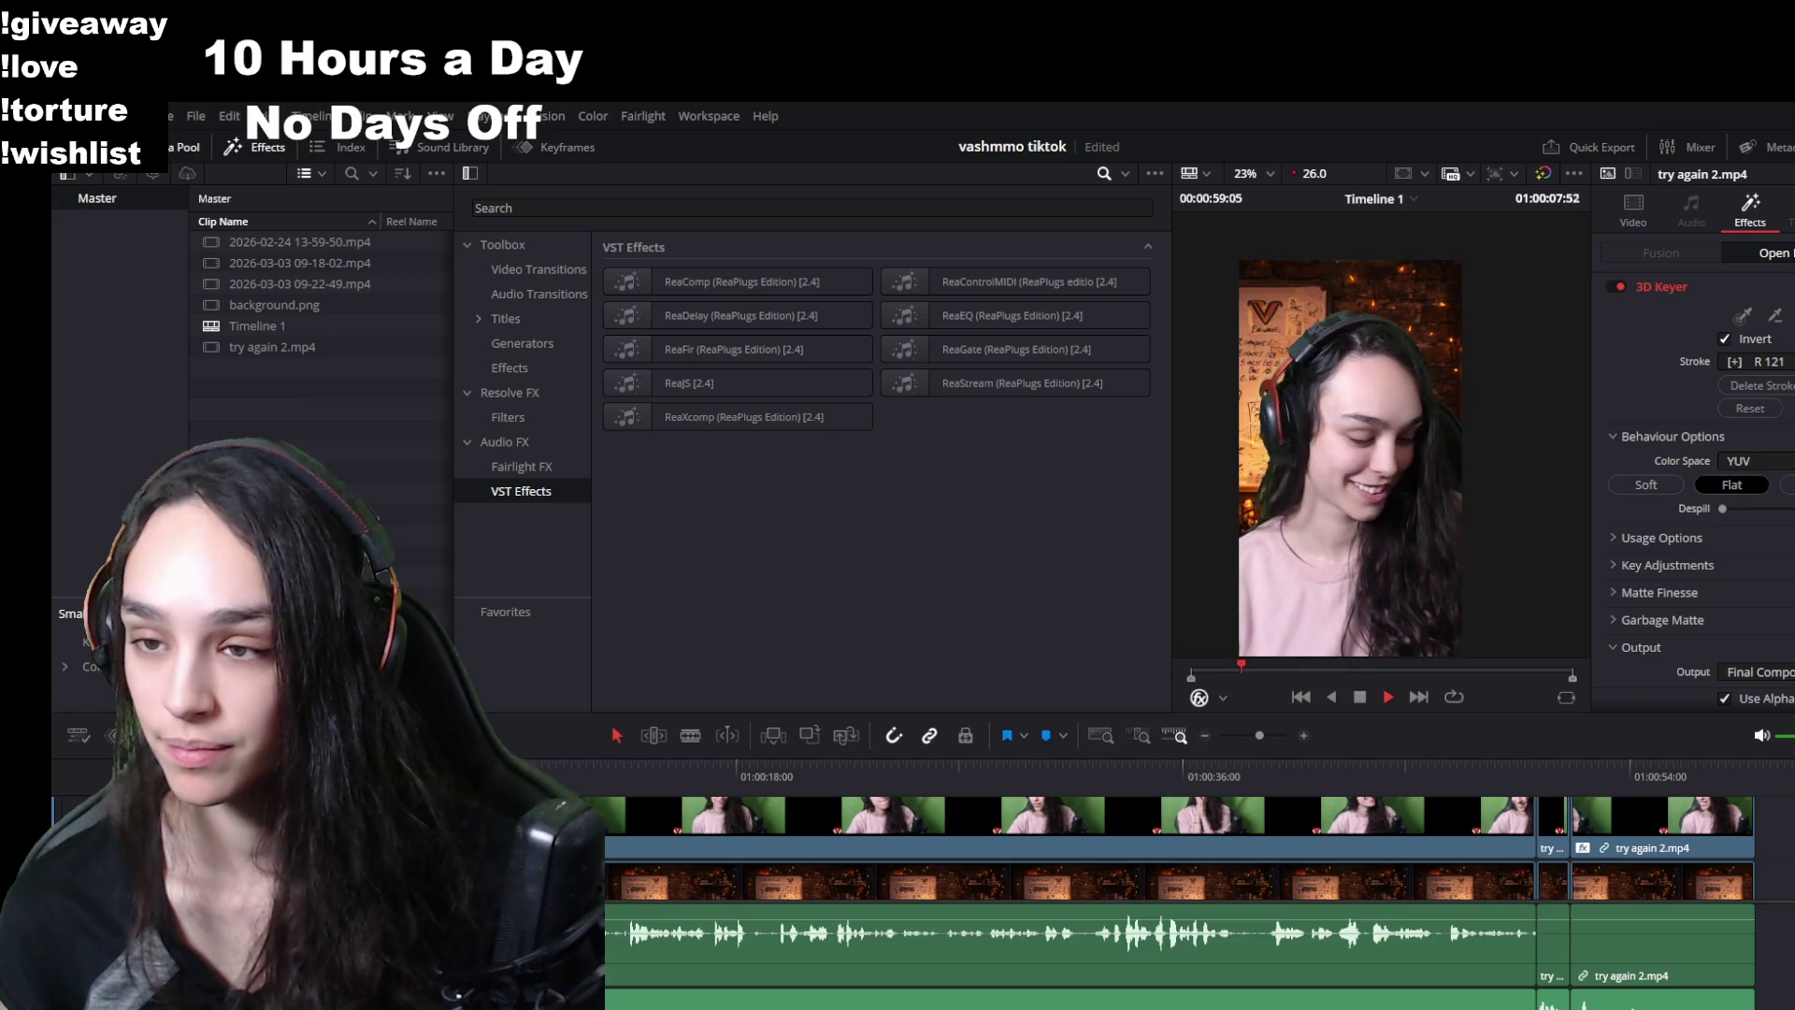
scroll(1357, 514, "up", 5)
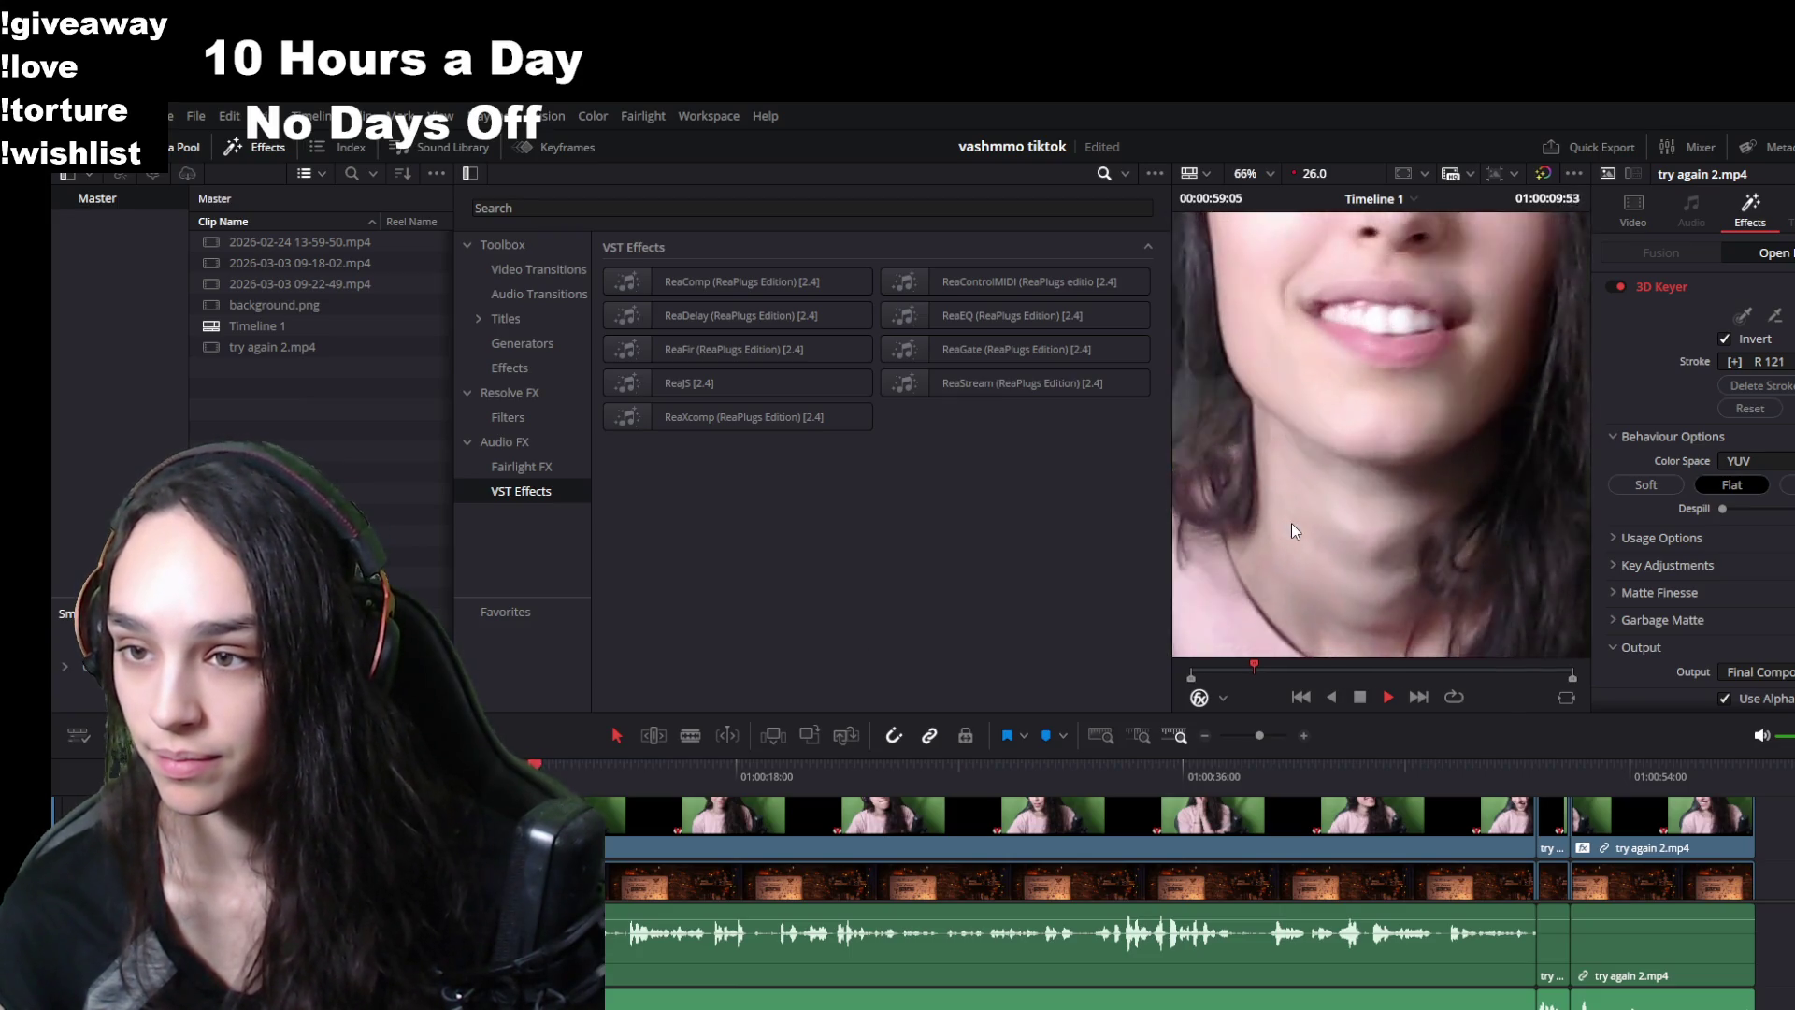
scroll(1291, 522, "down", 2)
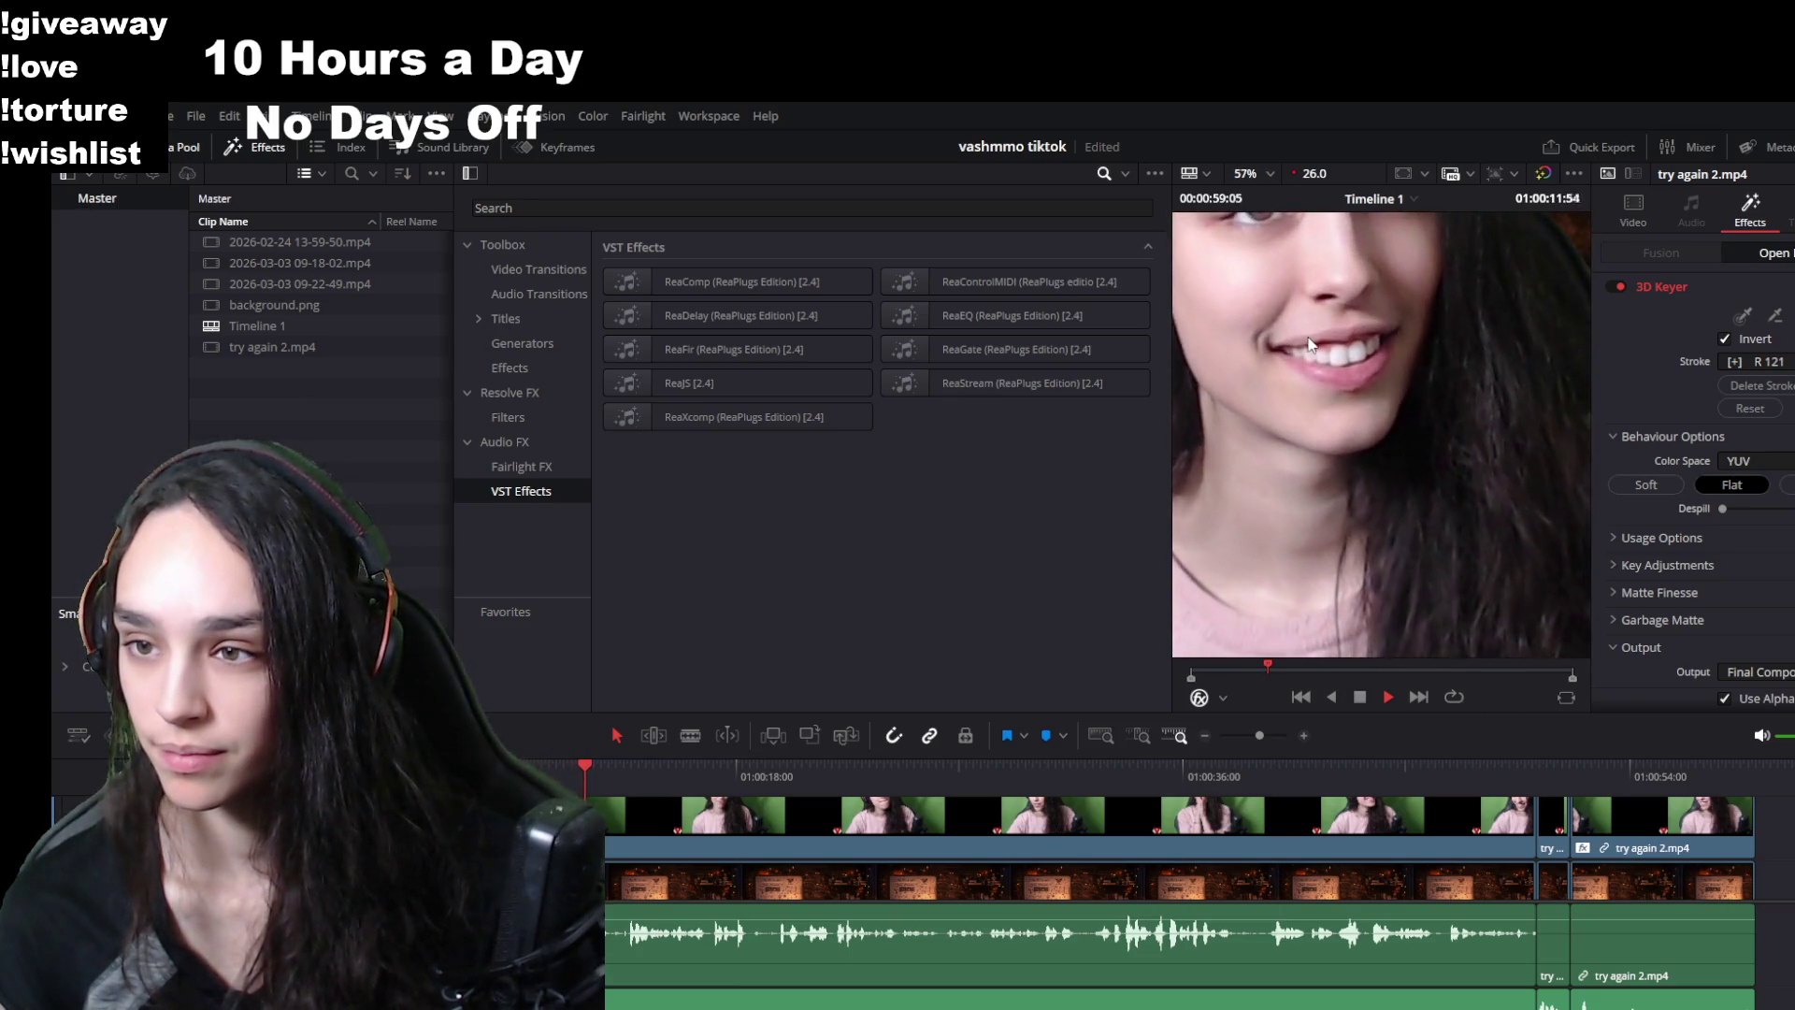
scroll(1300, 511, "down", 3)
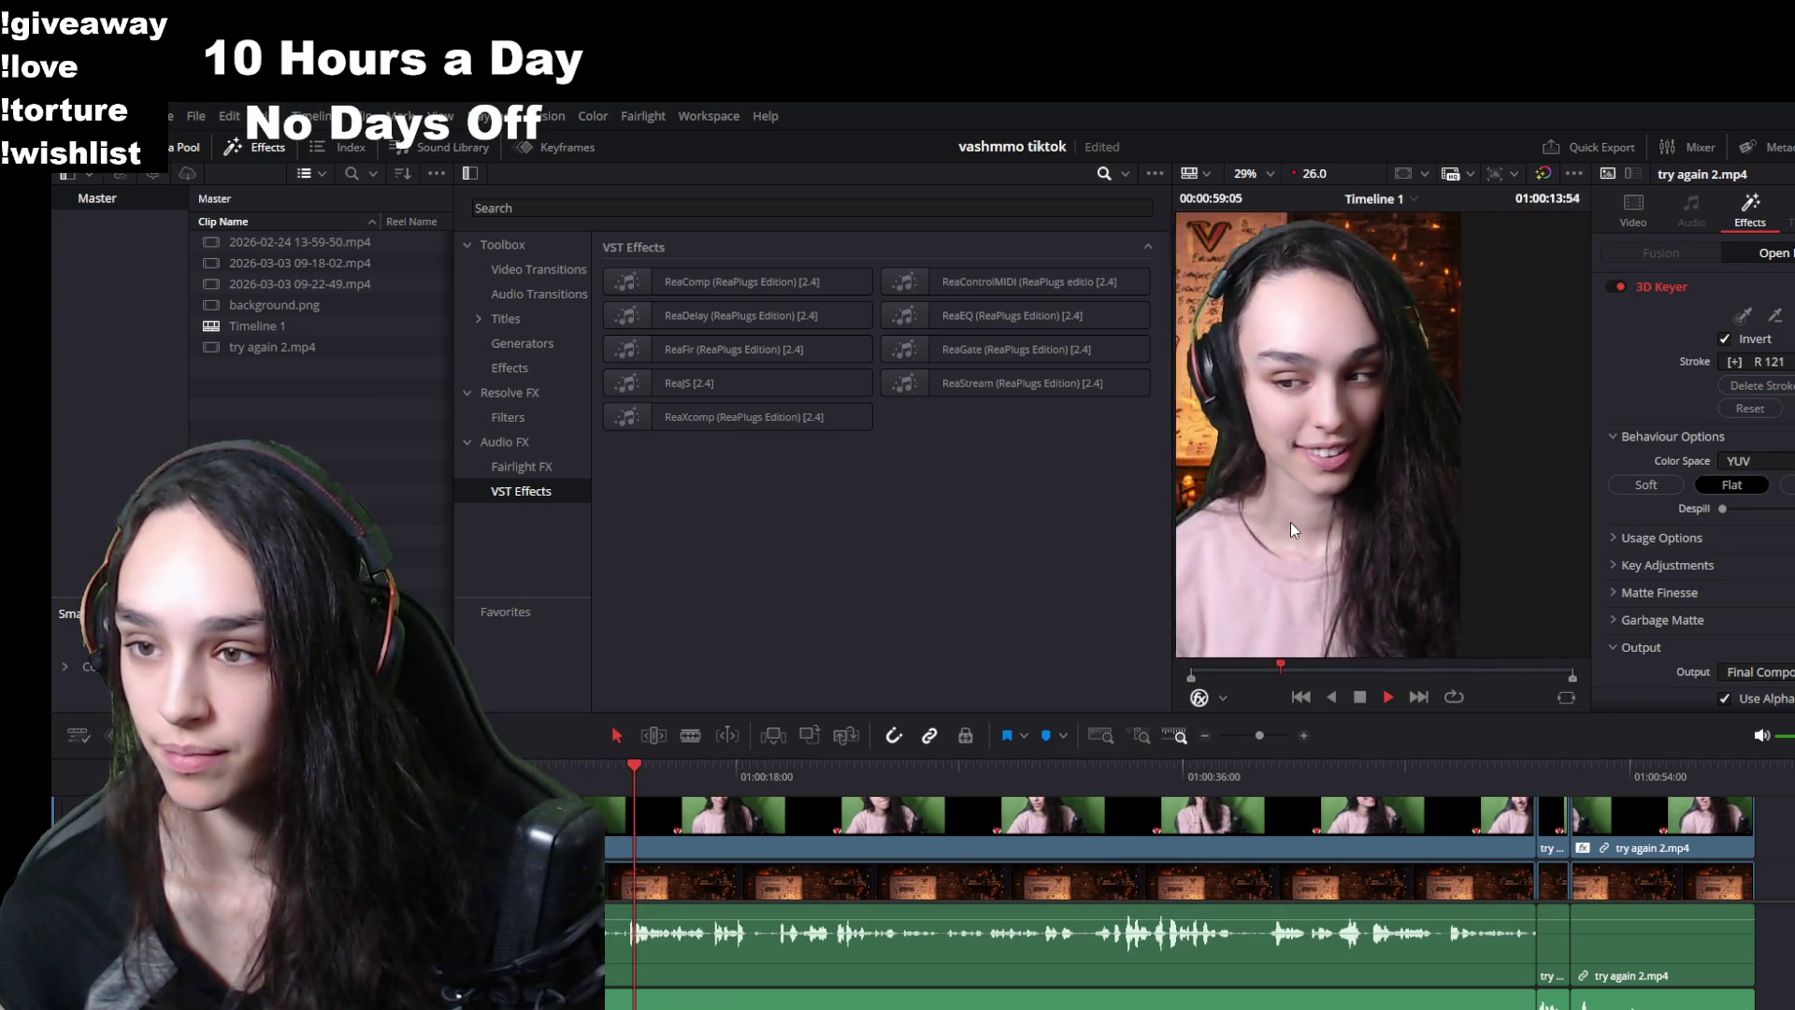
key("space")
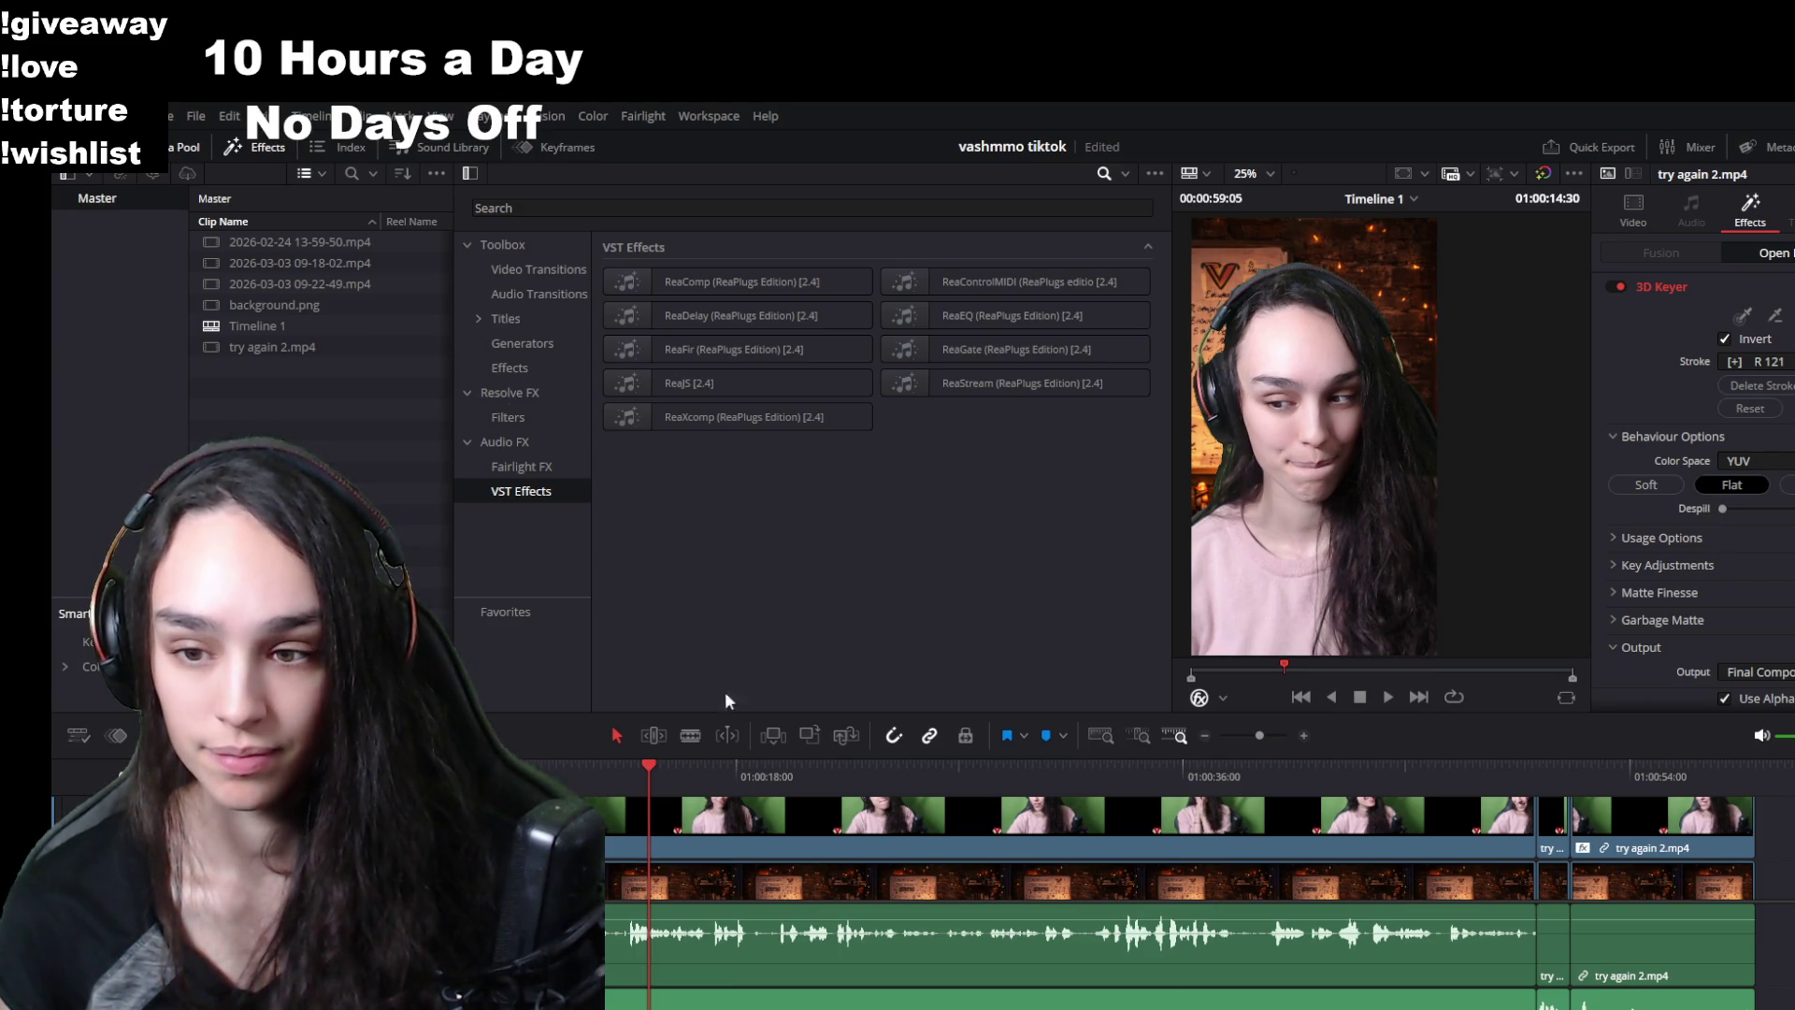
left_click(1539, 838)
- Play the edit from 01:00:18, then select the try again 2.mp4 clips showing Zoom 1.290
left_click(1412, 827)
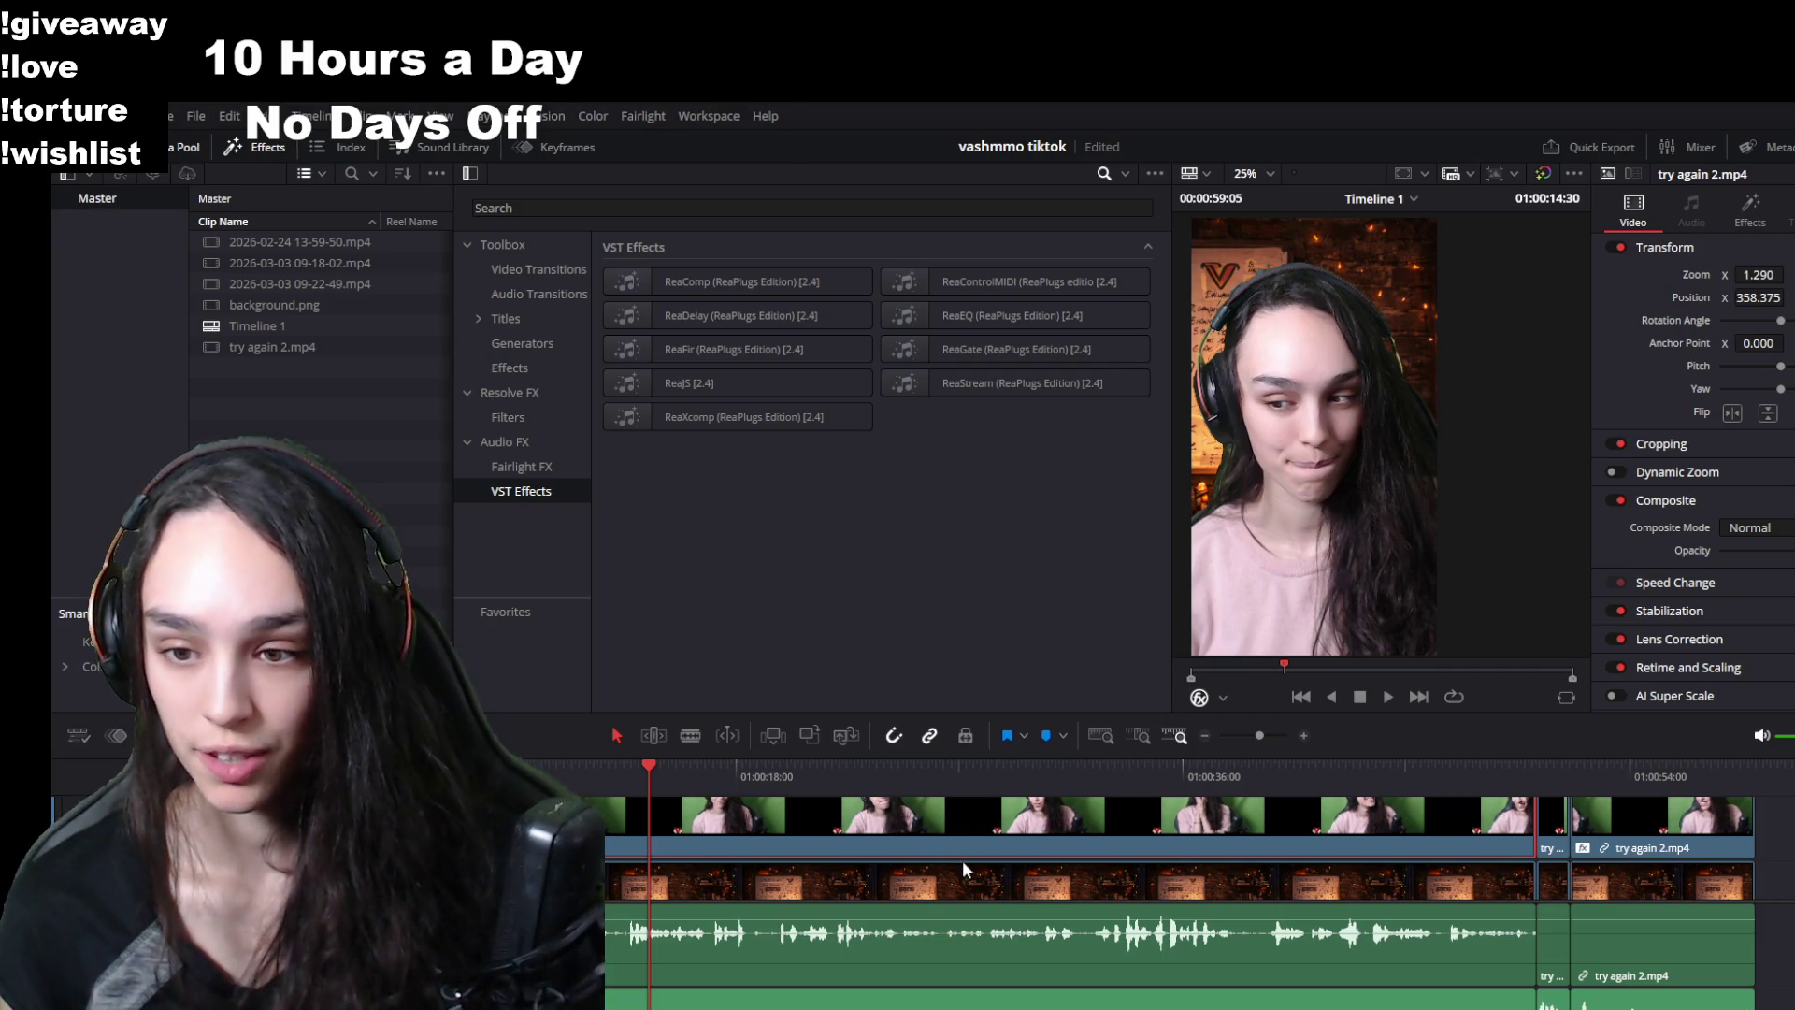
left_click(729, 781)
key("space")
scroll(1337, 552, "up", 5)
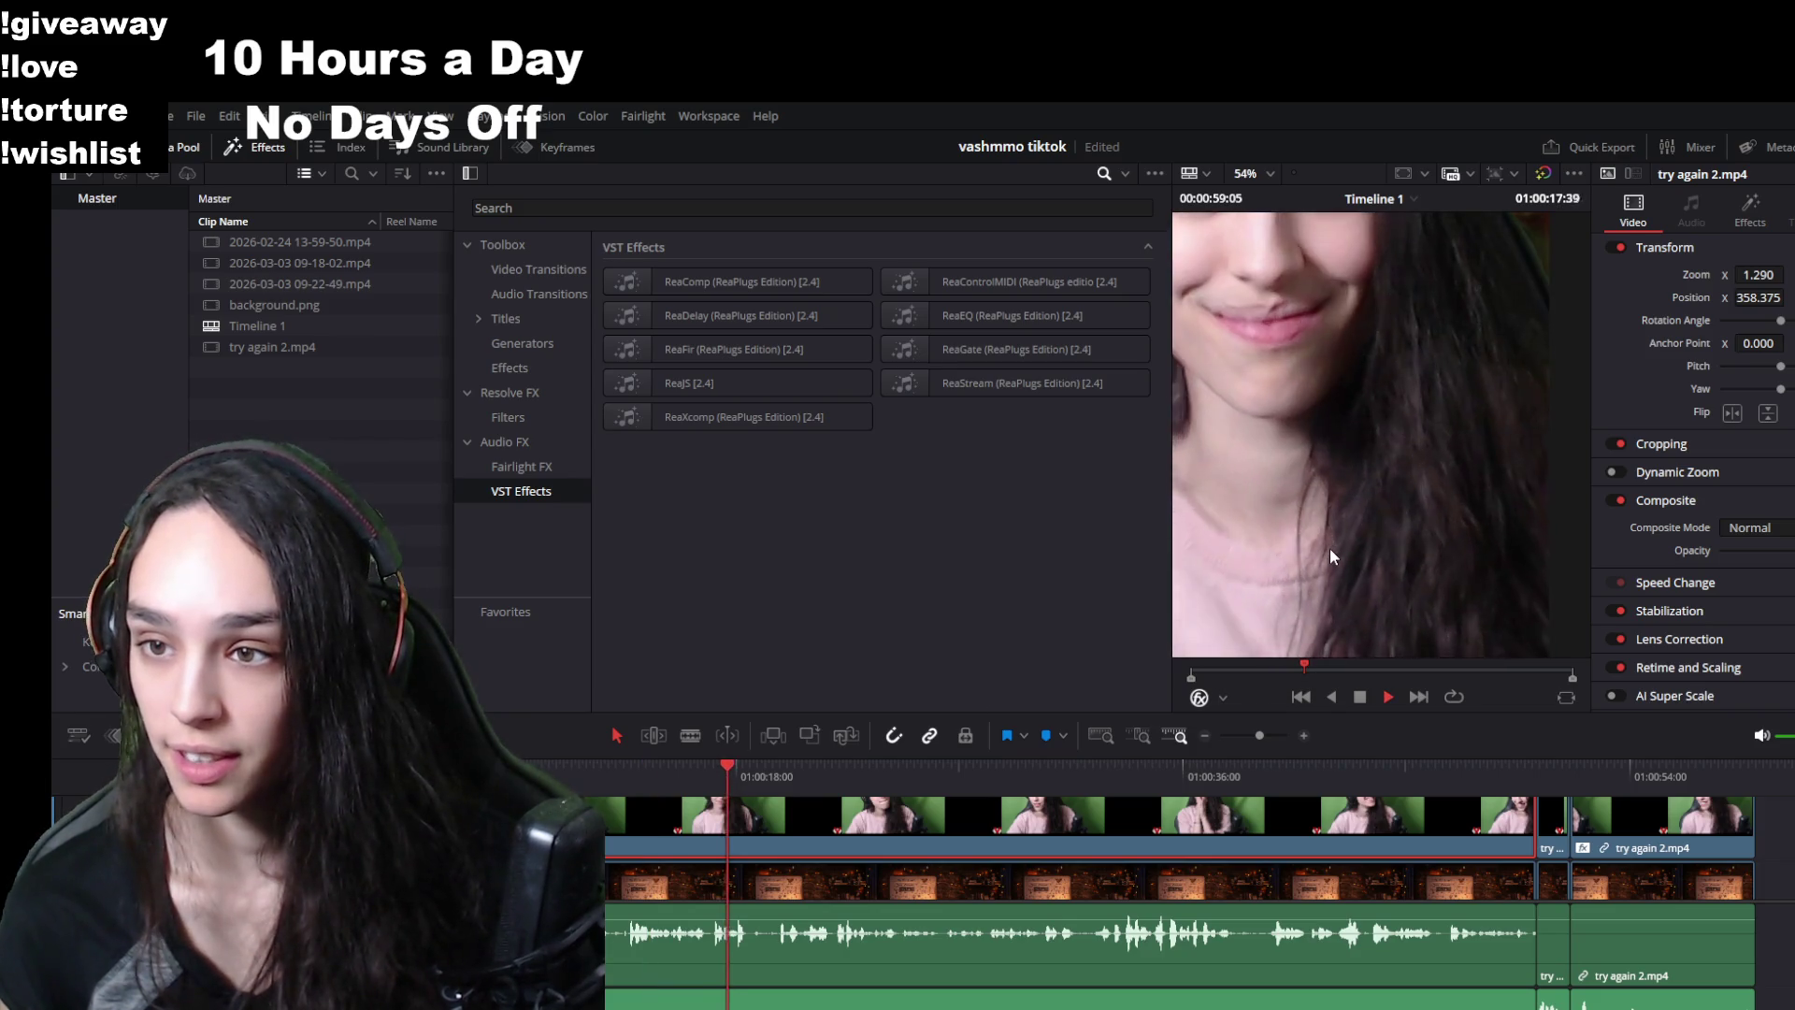
scroll(1323, 547, "down", 5)
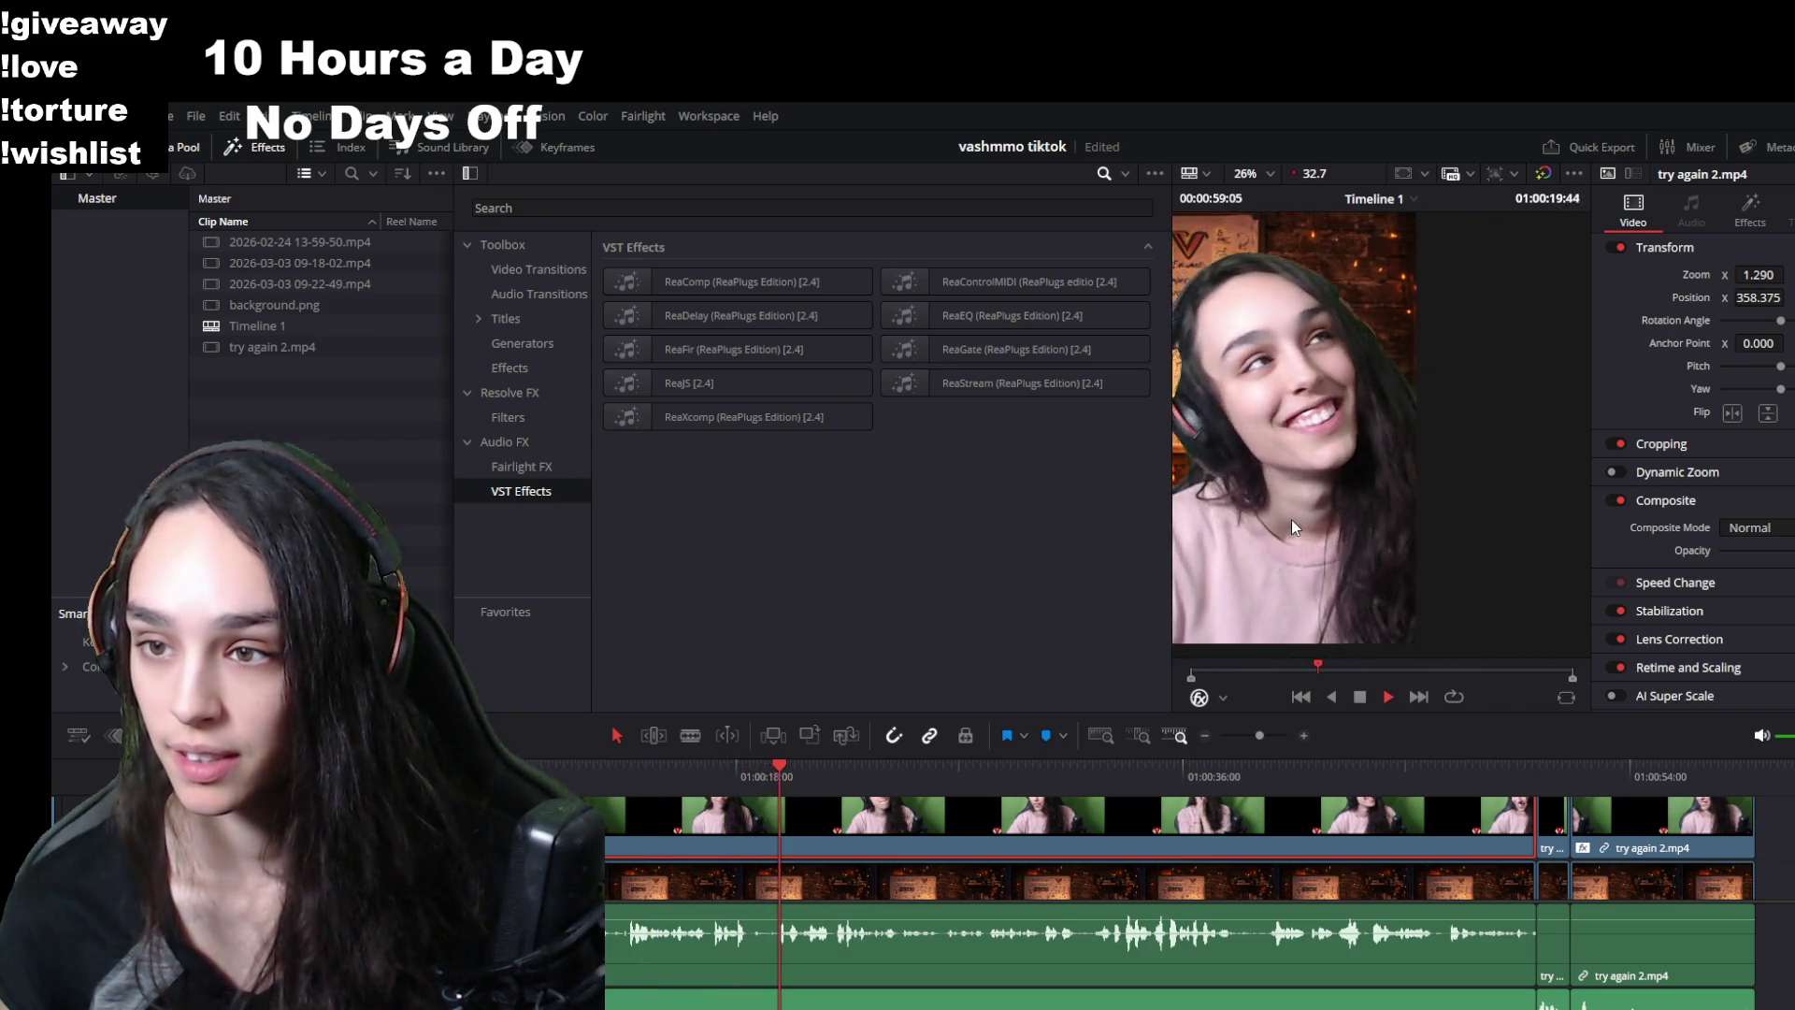
scroll(1338, 477, "up", 4)
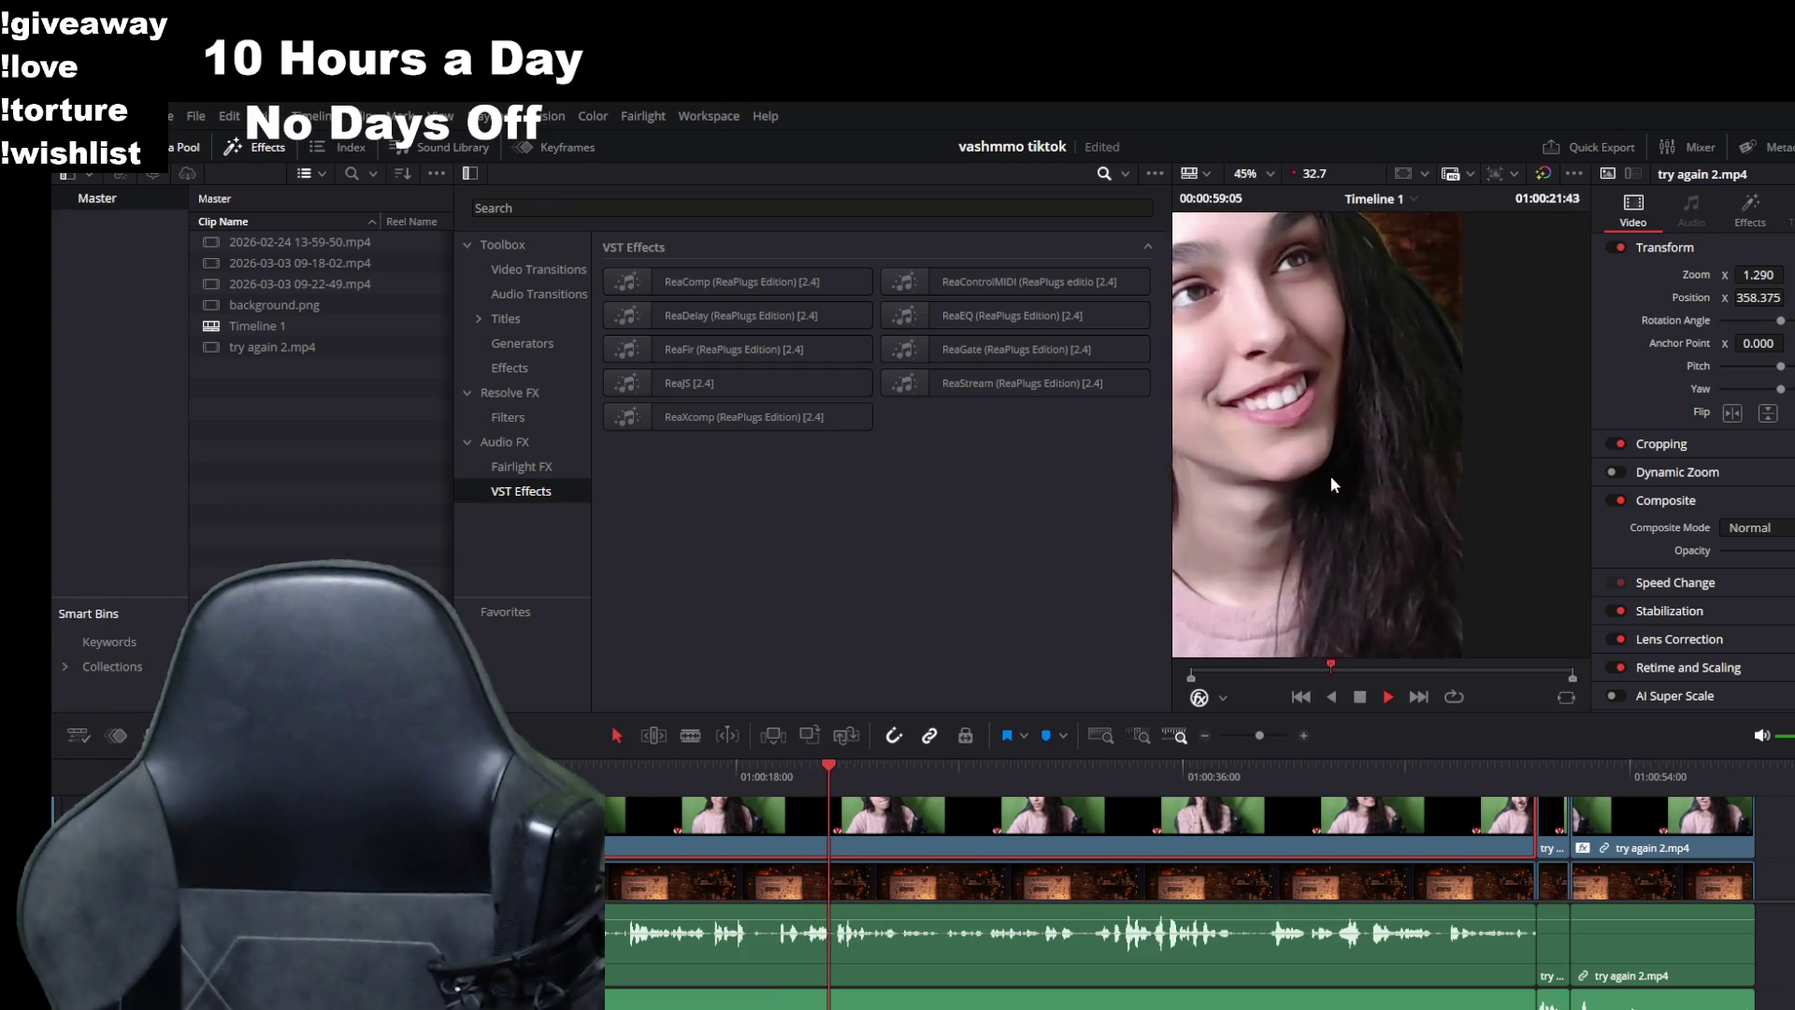
scroll(1310, 472, "down", 6)
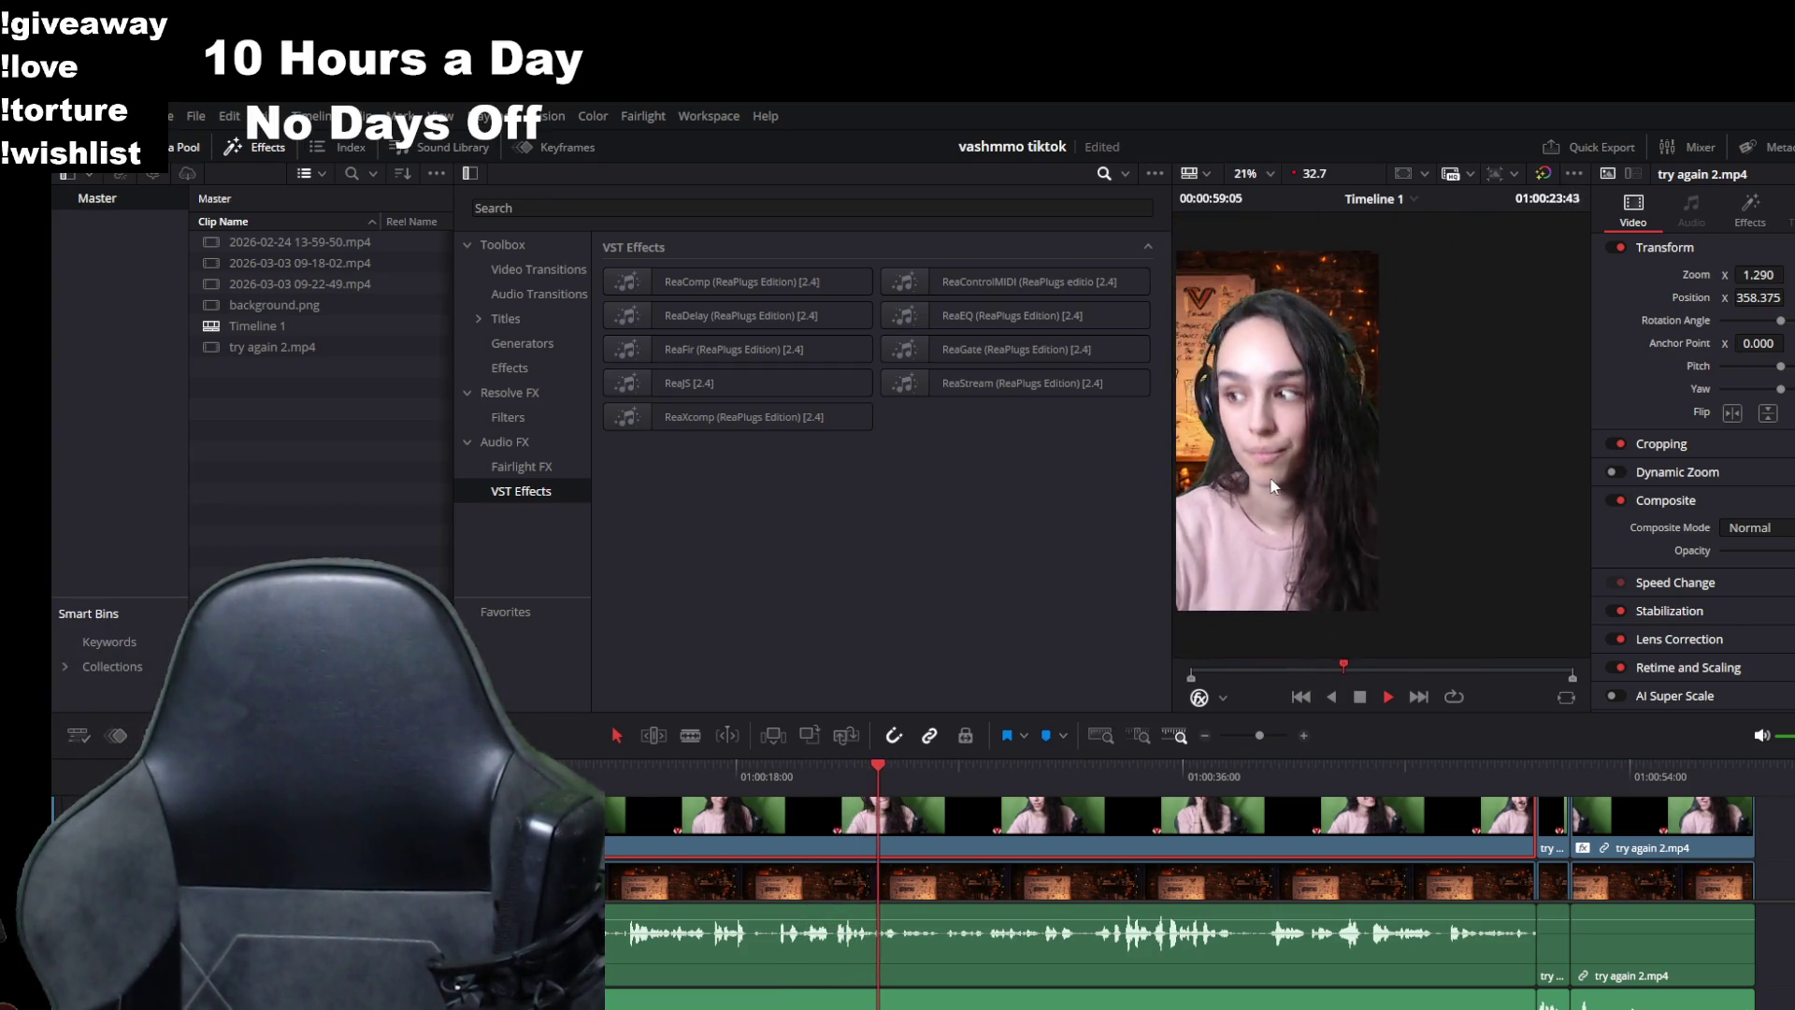
key("space")
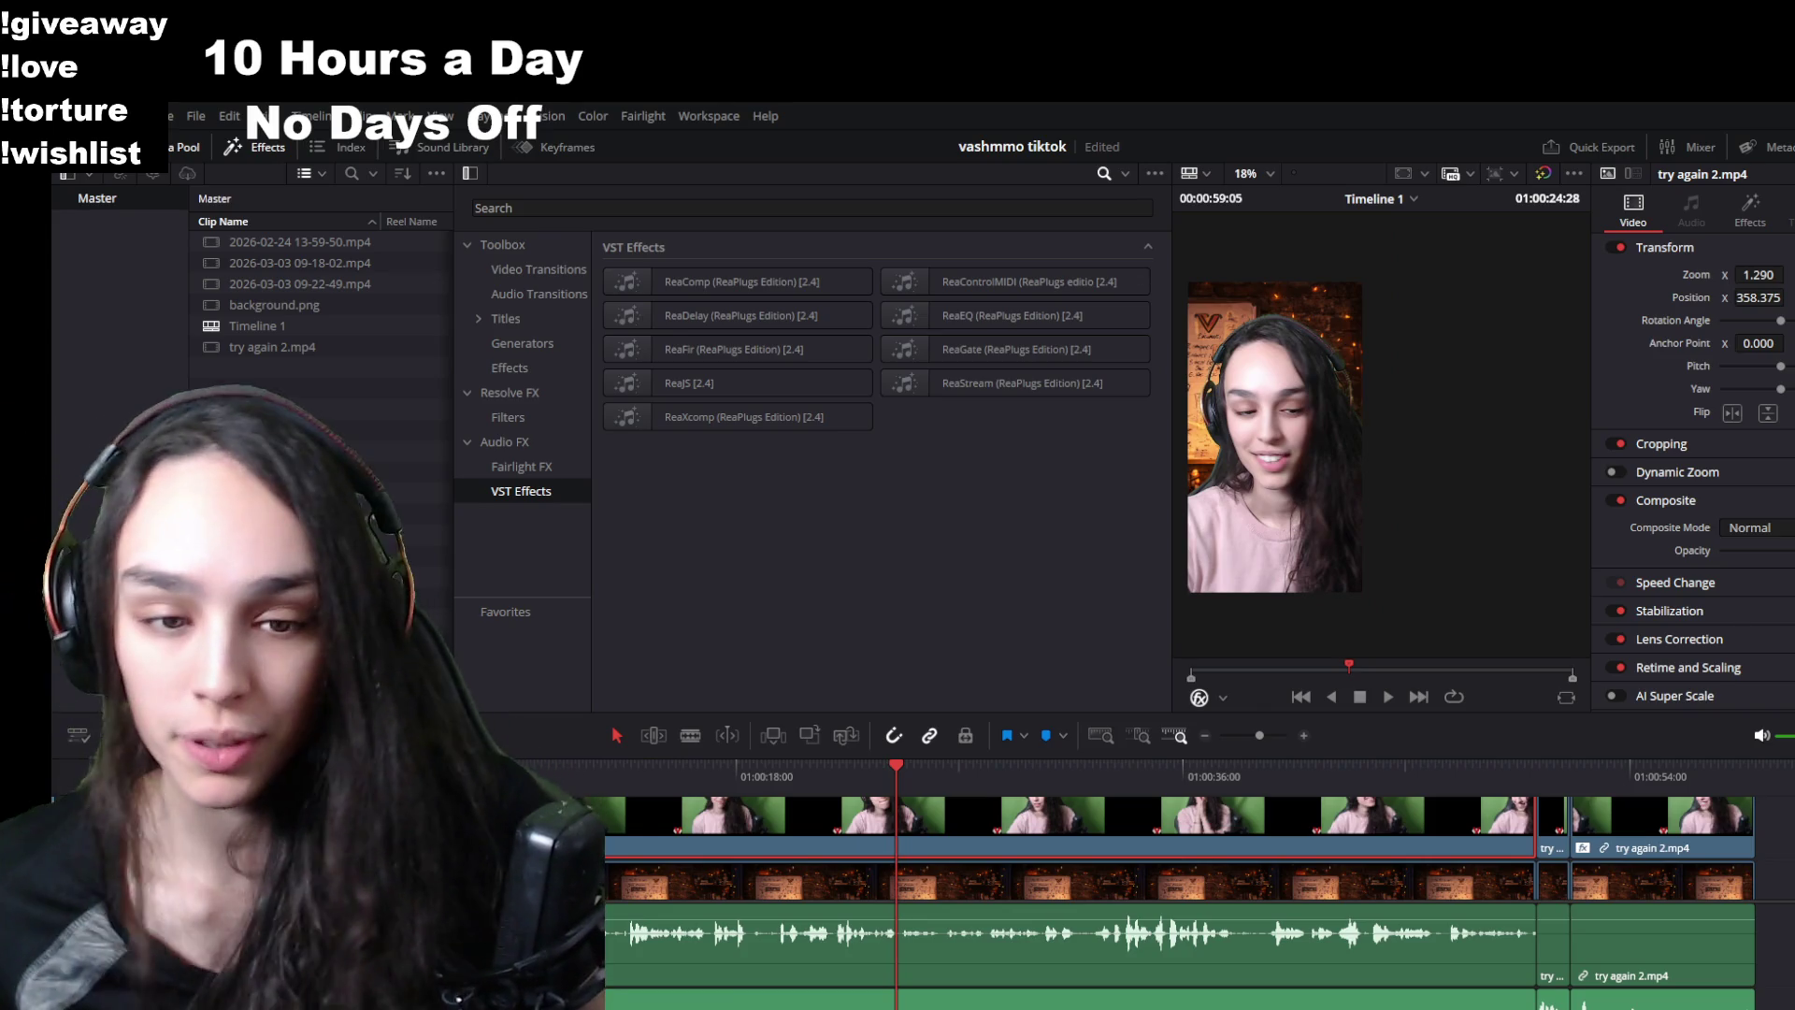
left_click(1557, 843)
left_click(1616, 846)
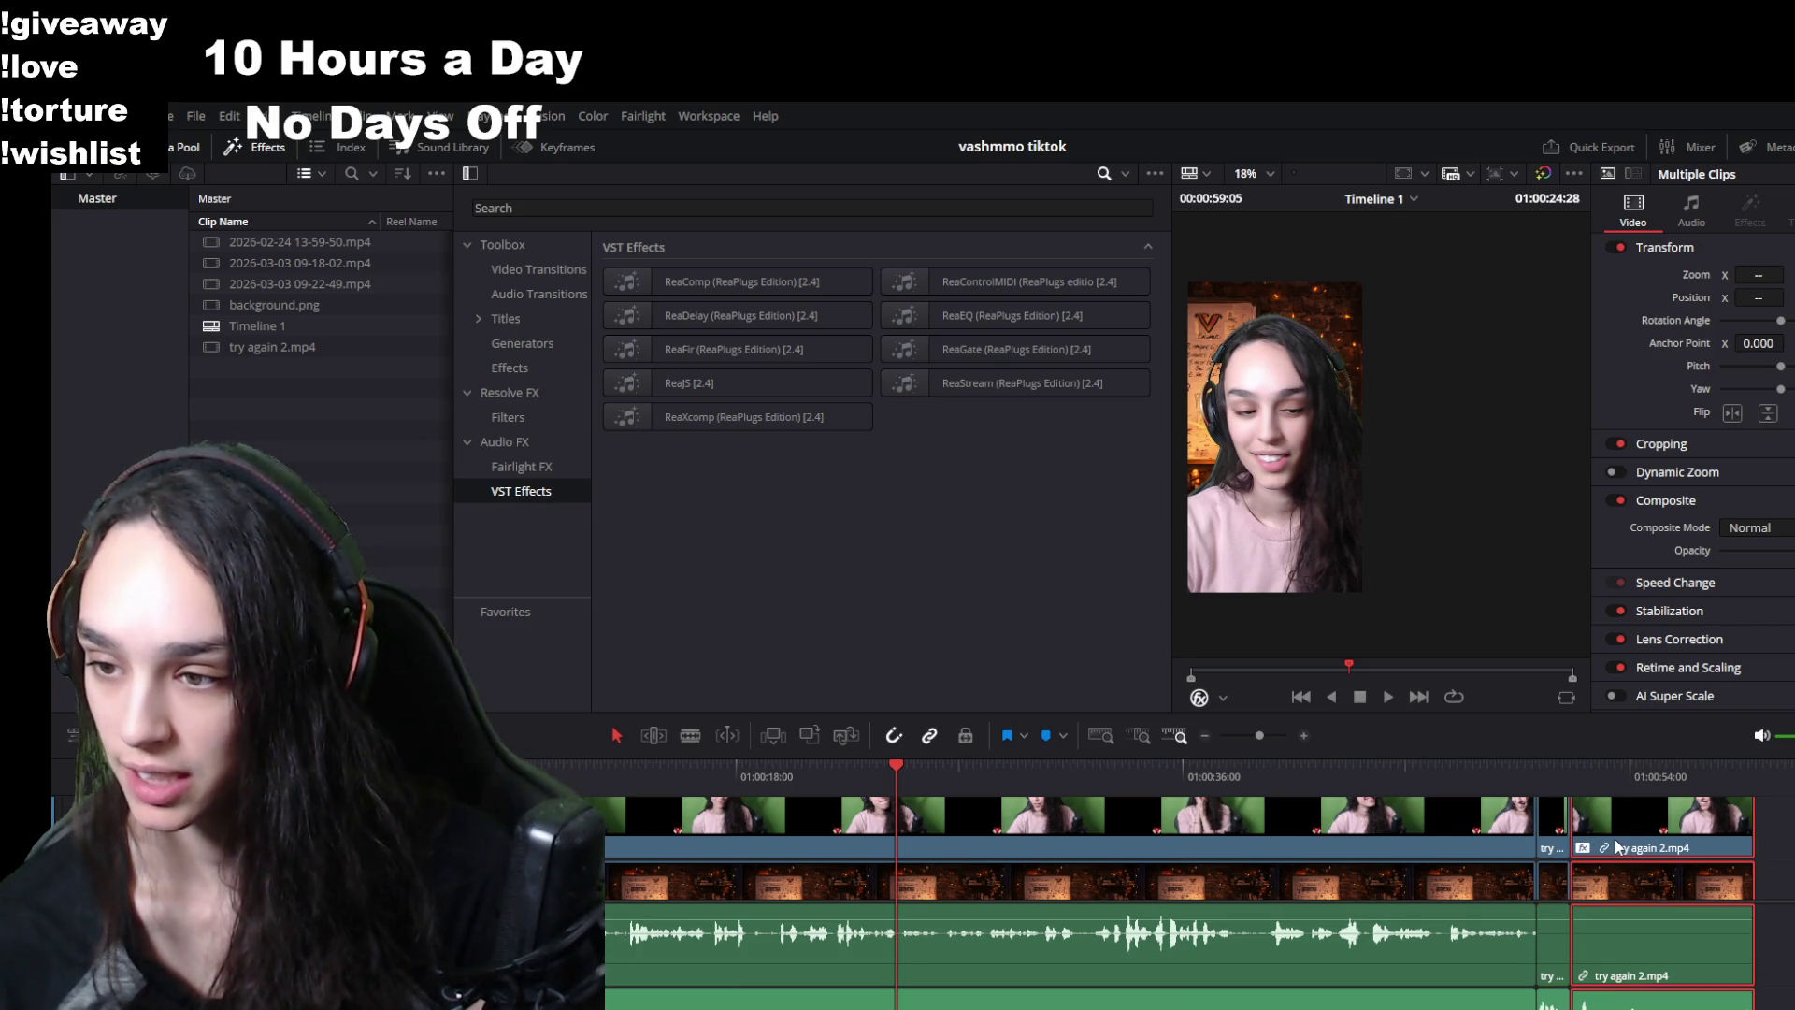
- Apply Ctrl+Alt+L to the selected end clip, review playback, and save the project
key("ctrl+alt+l")
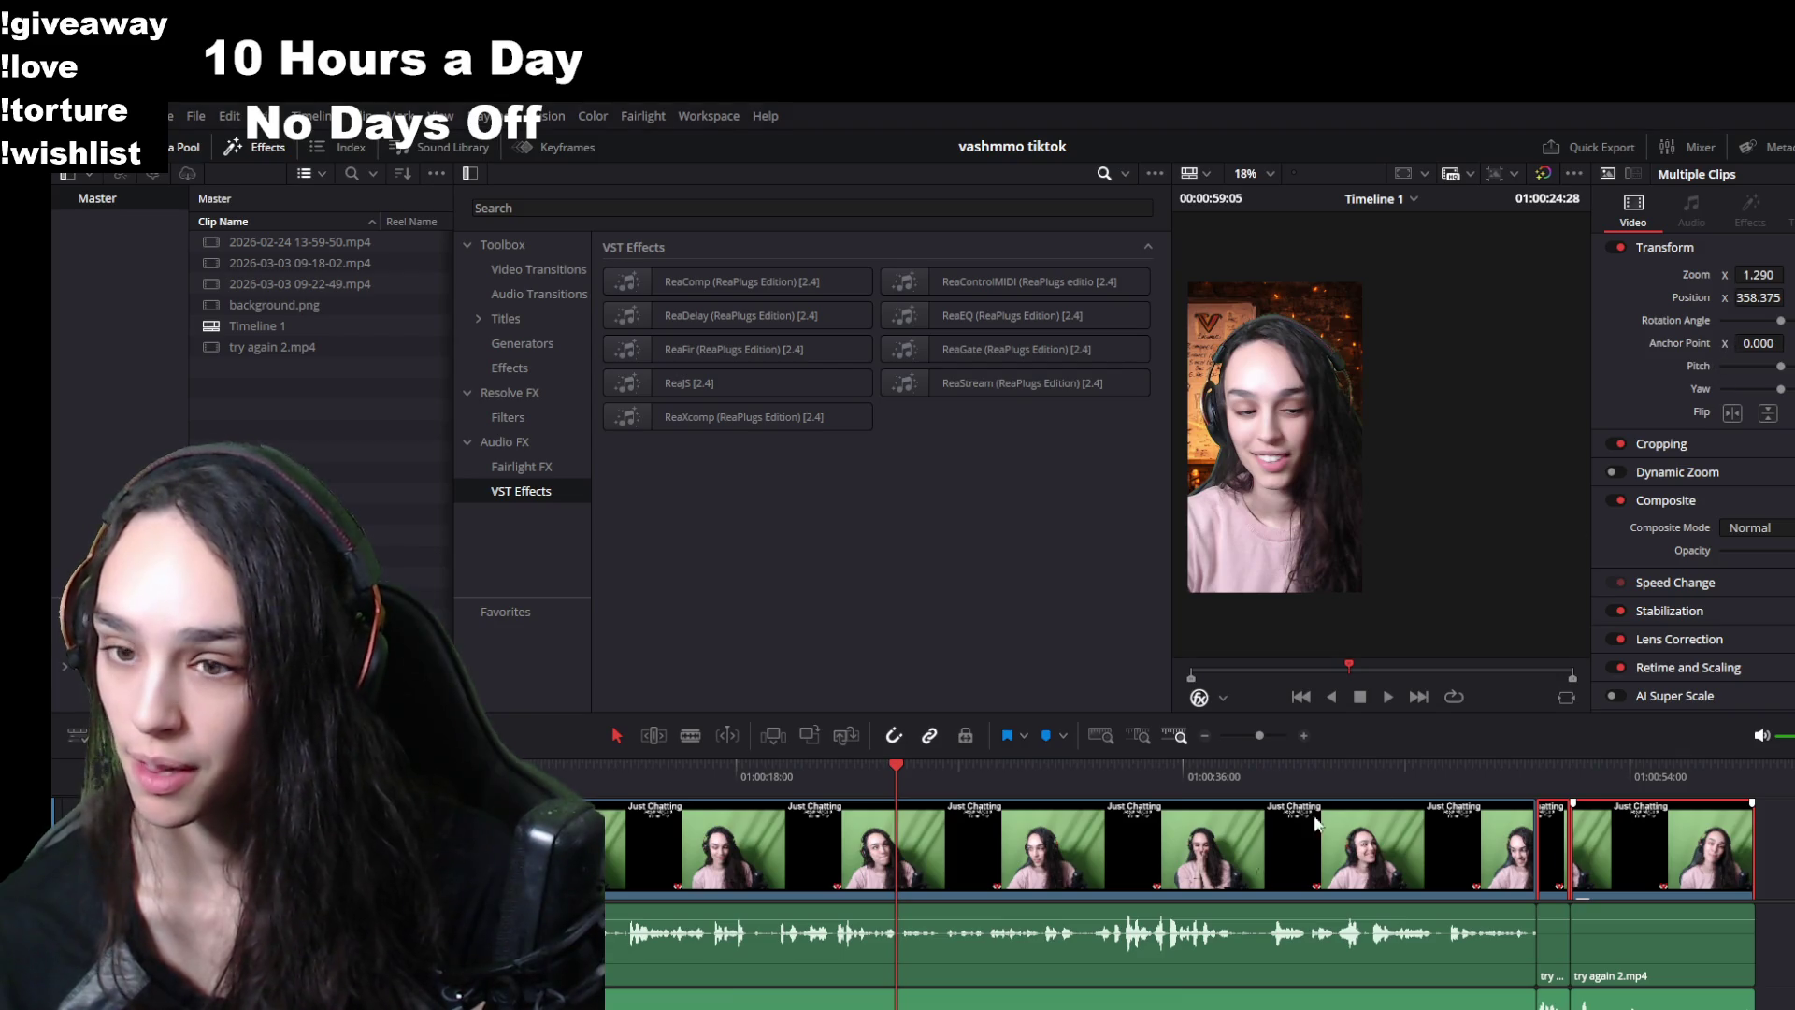
left_click(1378, 777)
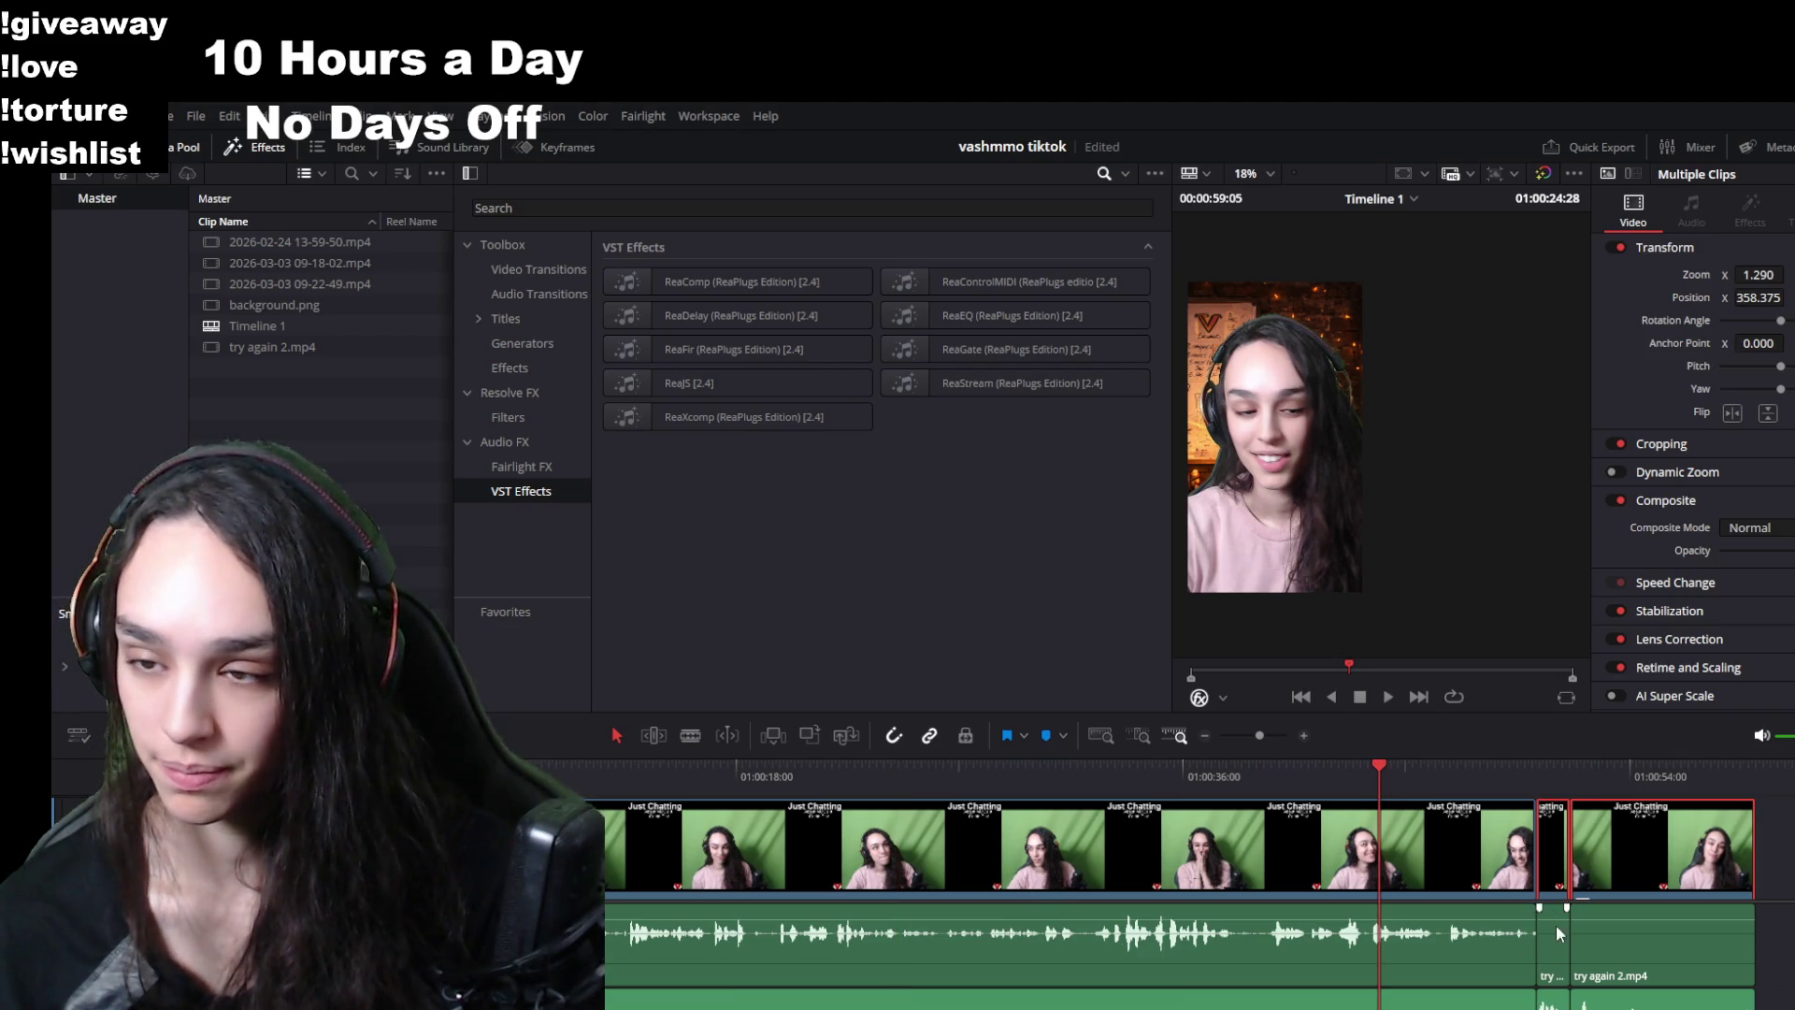
key("space")
scroll(1263, 502, "up", 2)
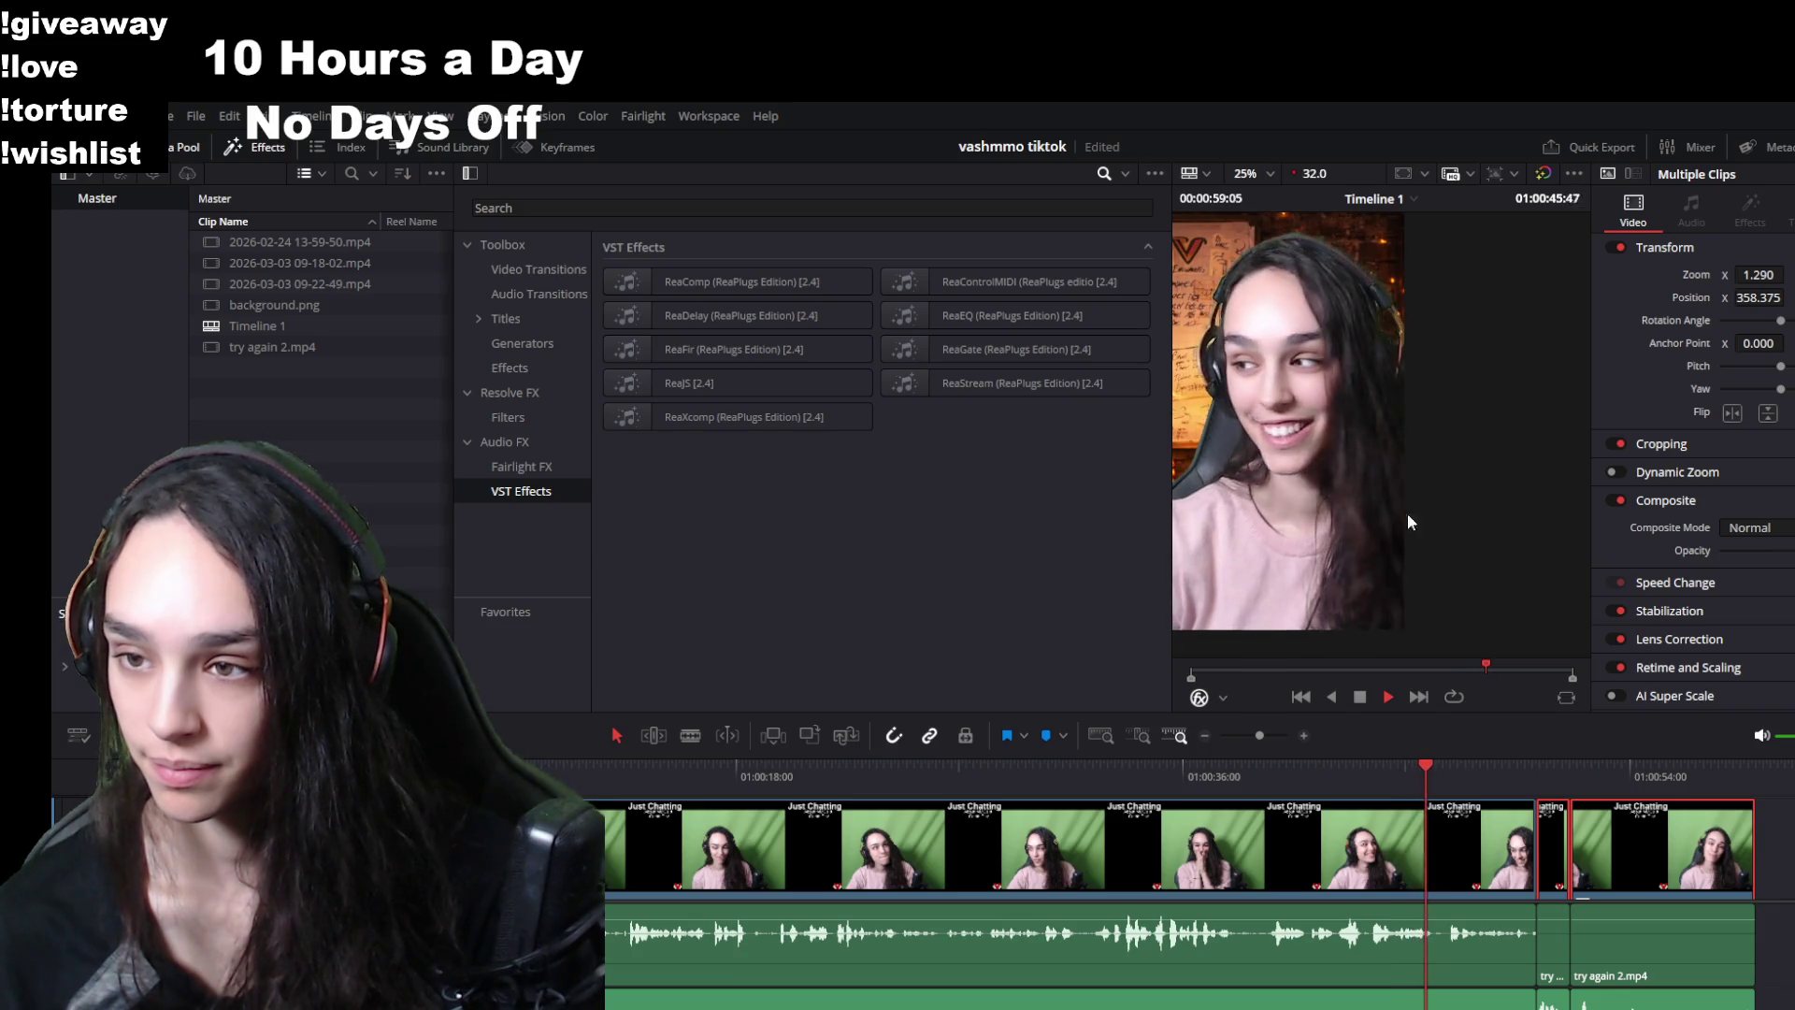
key("space")
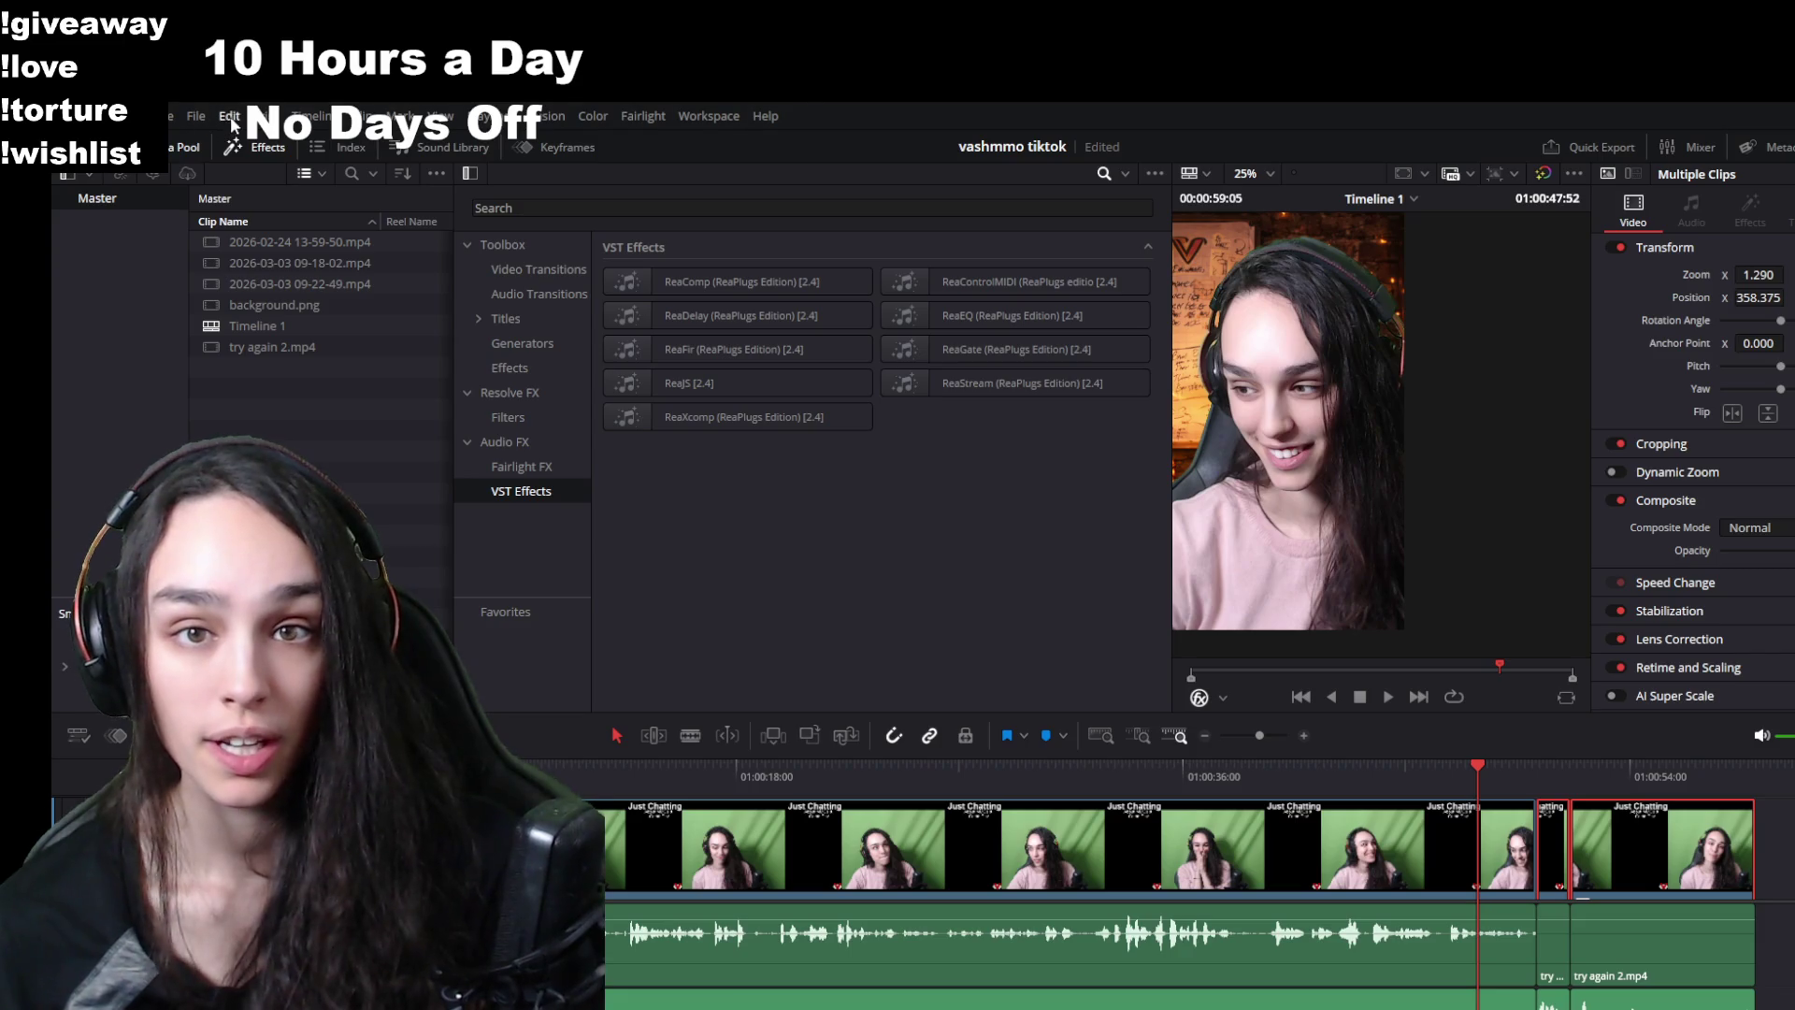
key("ctrl+s")
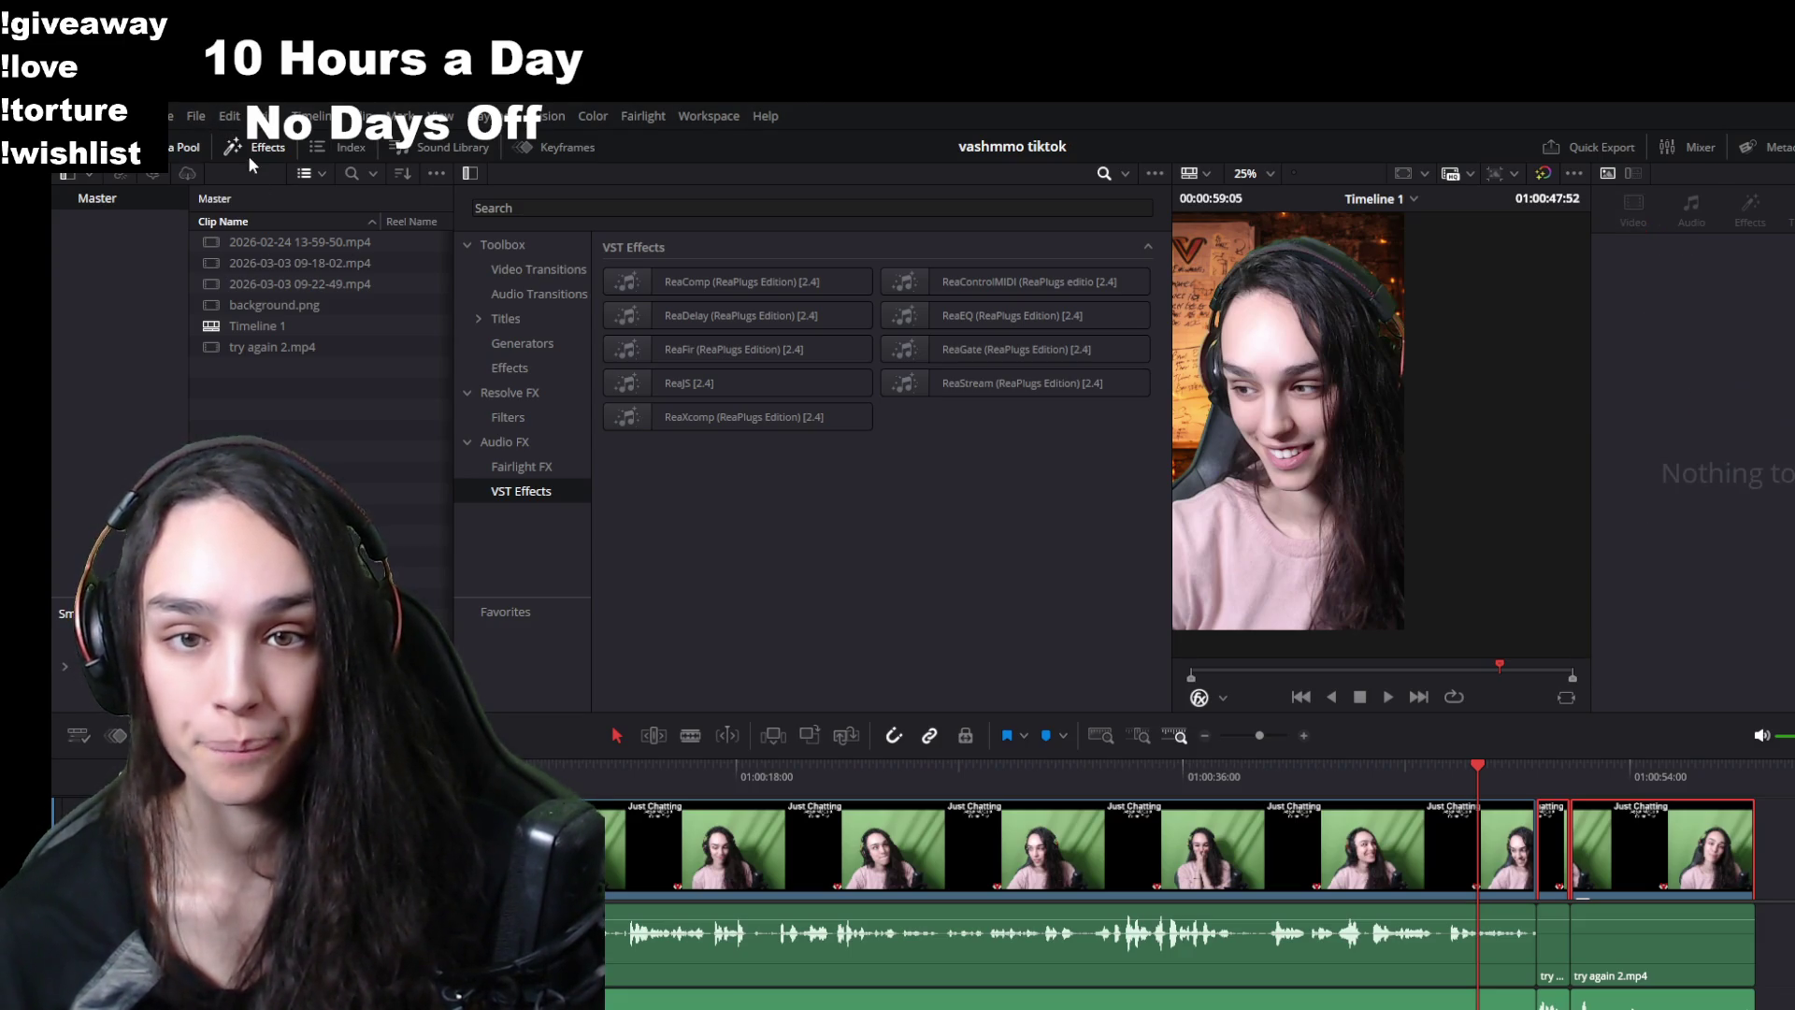